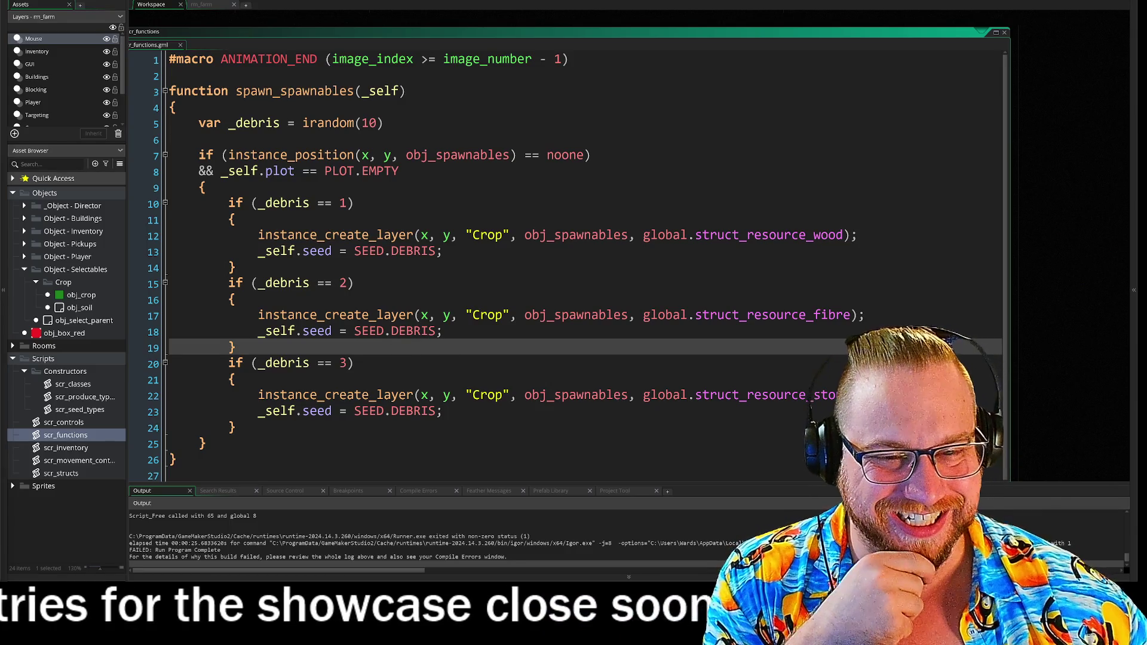
Scroll down to new_day, unfold it to read to its end, then fold it again.
key("Down")
scroll(496, 269, "down", 2)
key("Down")
scroll(567, 269, "down", 1)
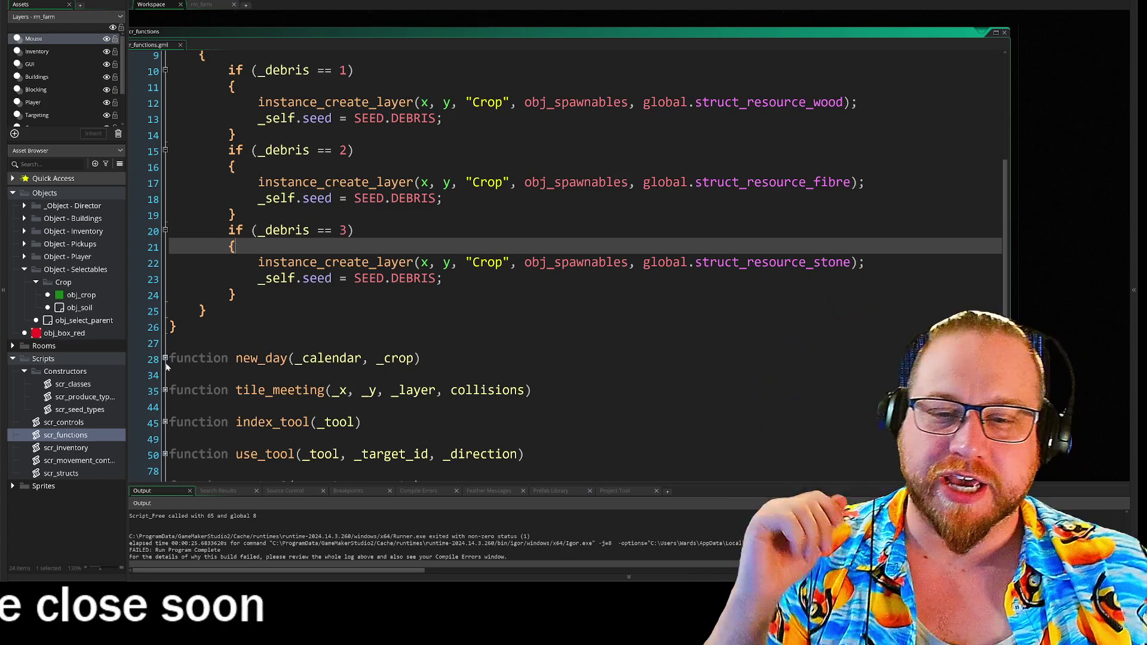
left_click(166, 358)
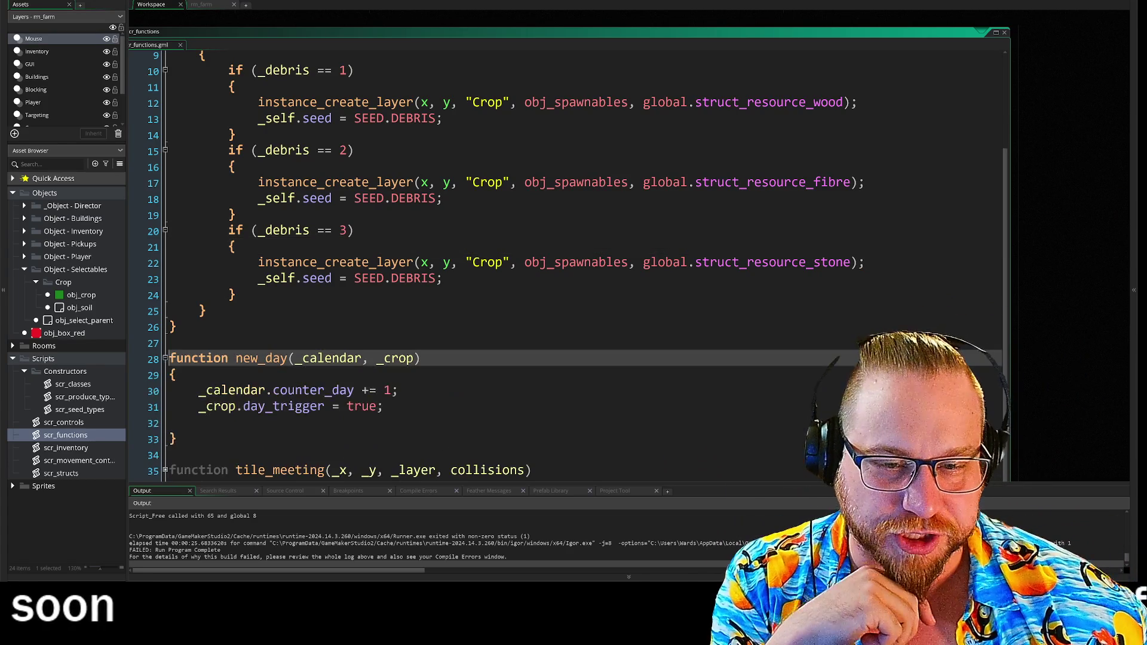
scroll(166, 363, "down", 2)
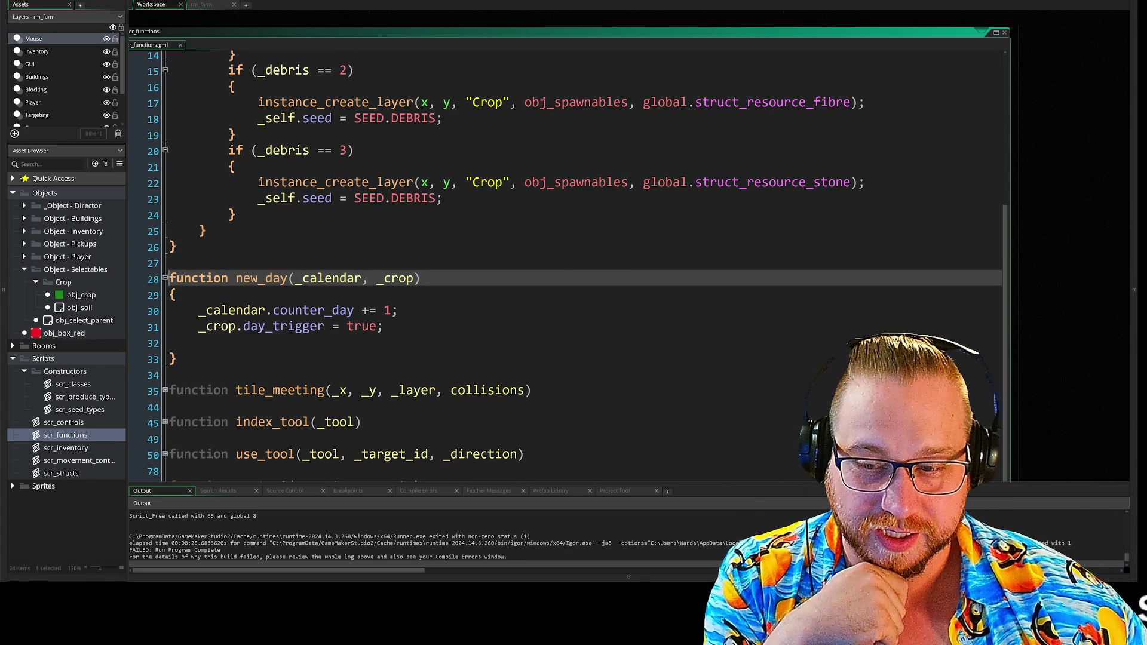
left_click(175, 358)
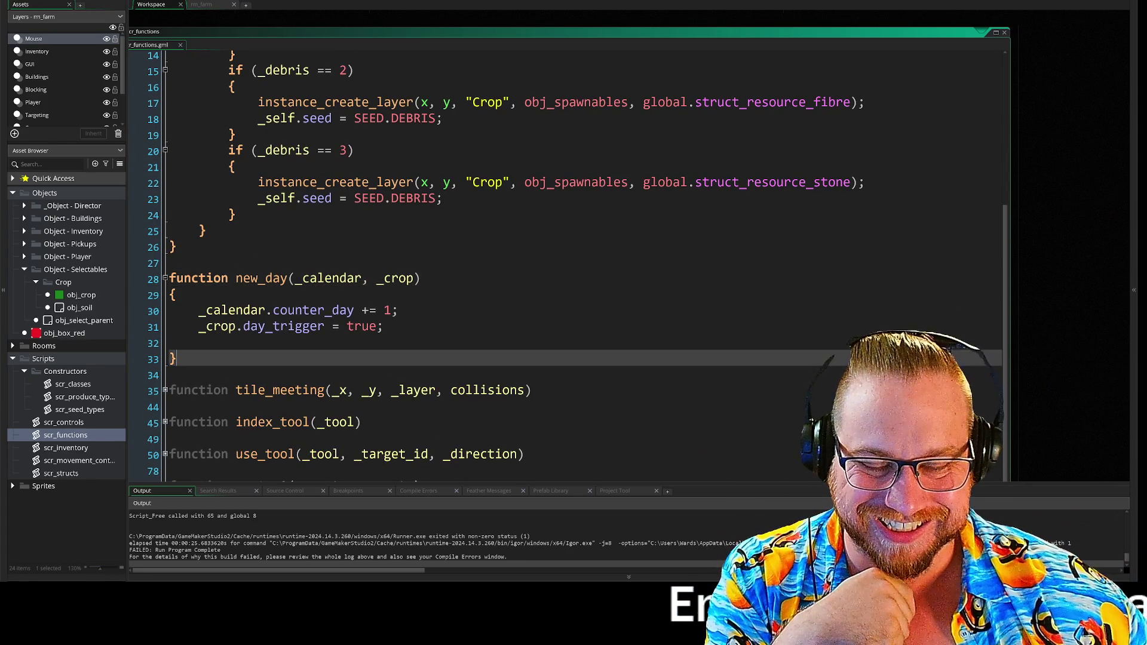
left_click(166, 279)
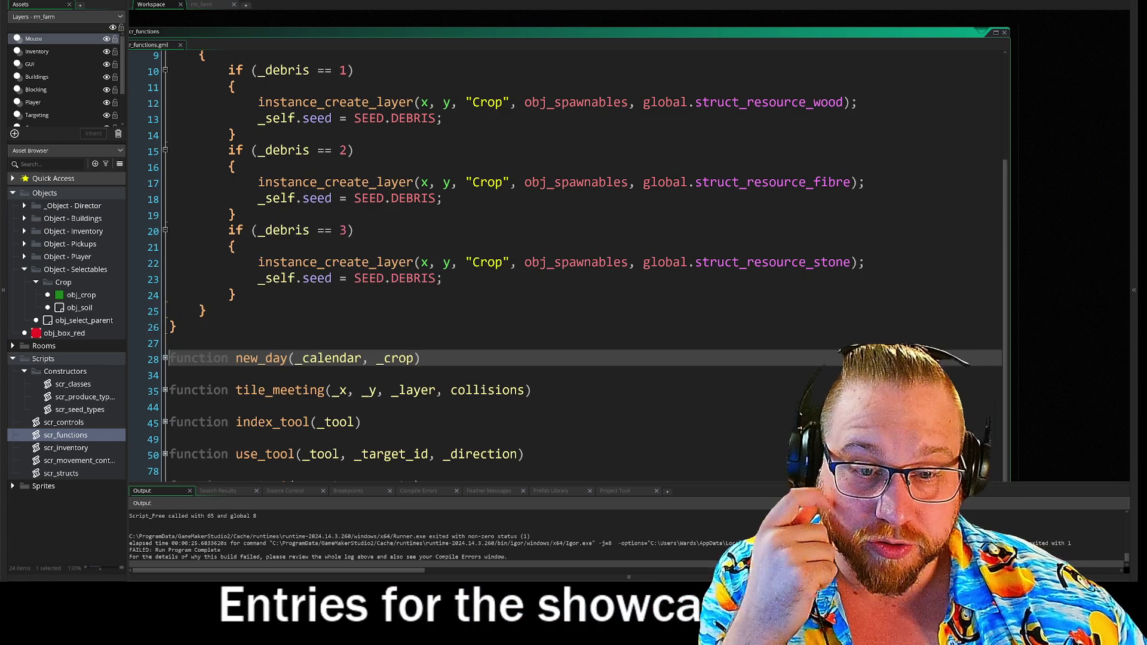
Review tile_meeting and fold it, then unfold index_tool and select its body.
left_click(165, 390)
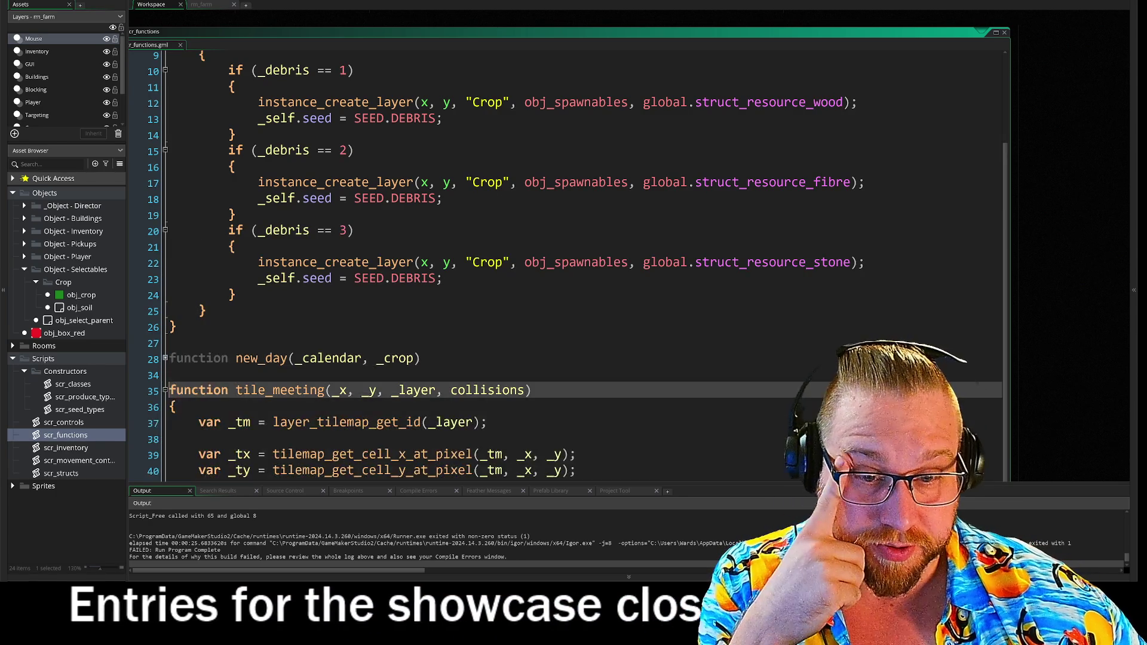
scroll(538, 269, "down", 2)
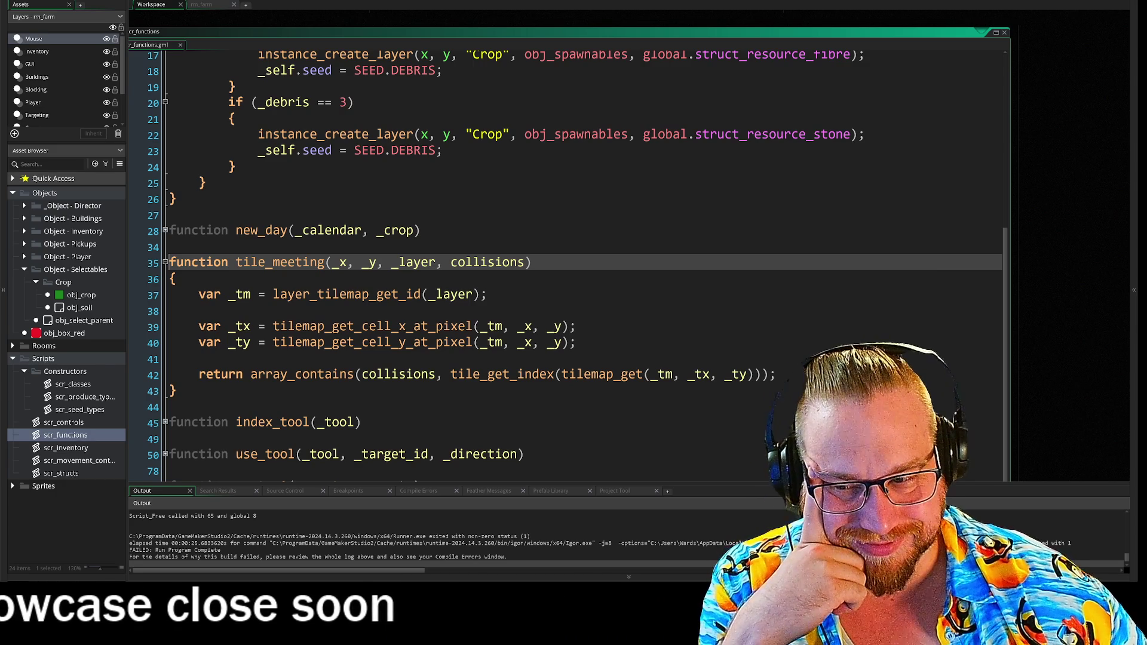
left_click(166, 263)
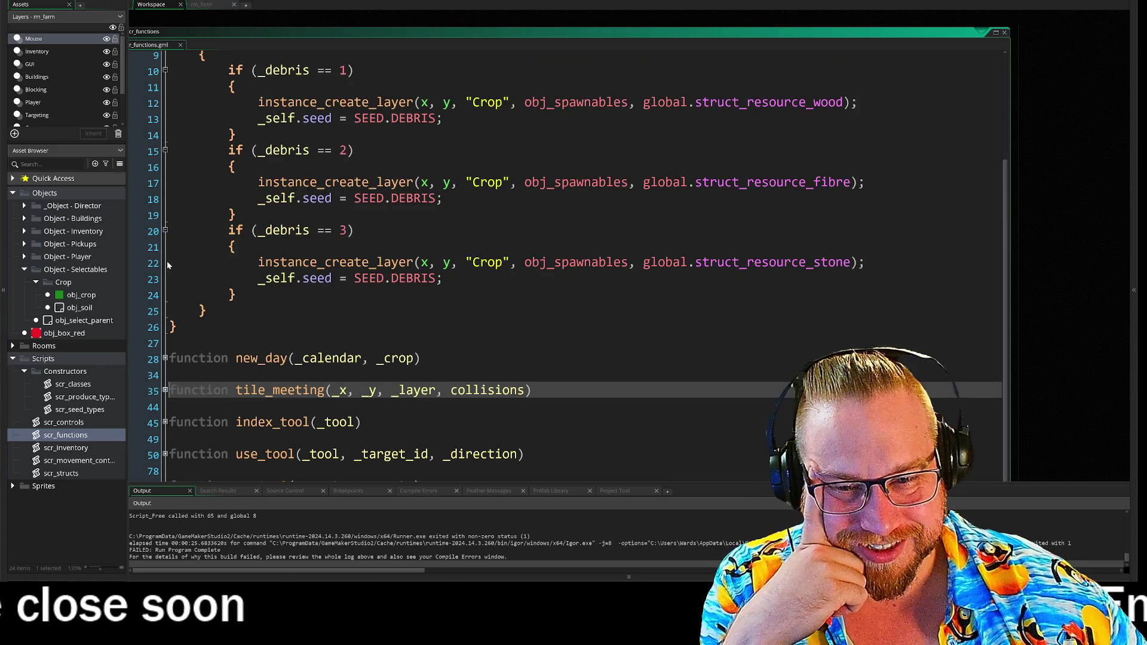
left_click(166, 422)
scroll(165, 422, "down", 3)
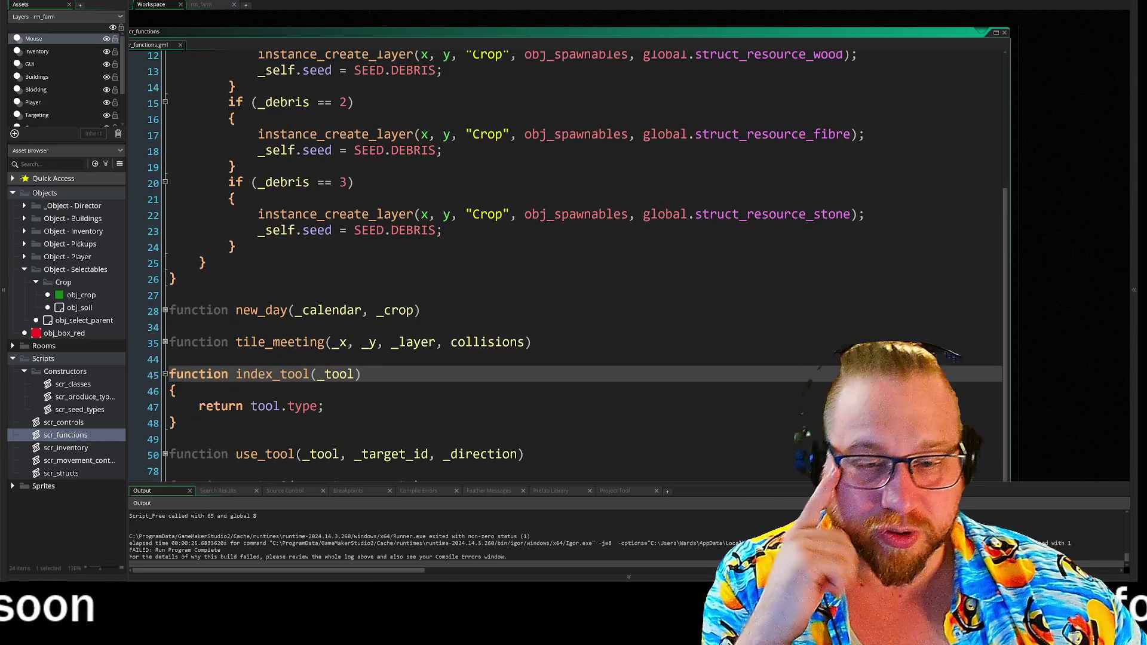
left_click(151, 369)
Delete the index_tool function and the blank line left after tile_meeting.
key("BackSpace")
key("BackSpace")
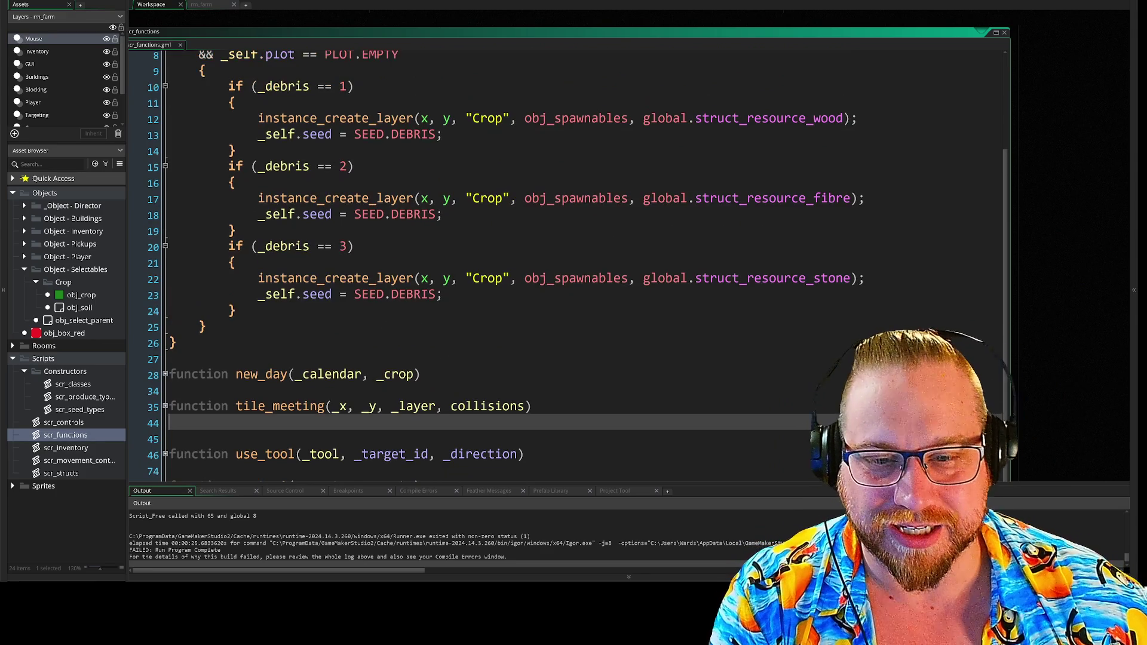
key("BackSpace")
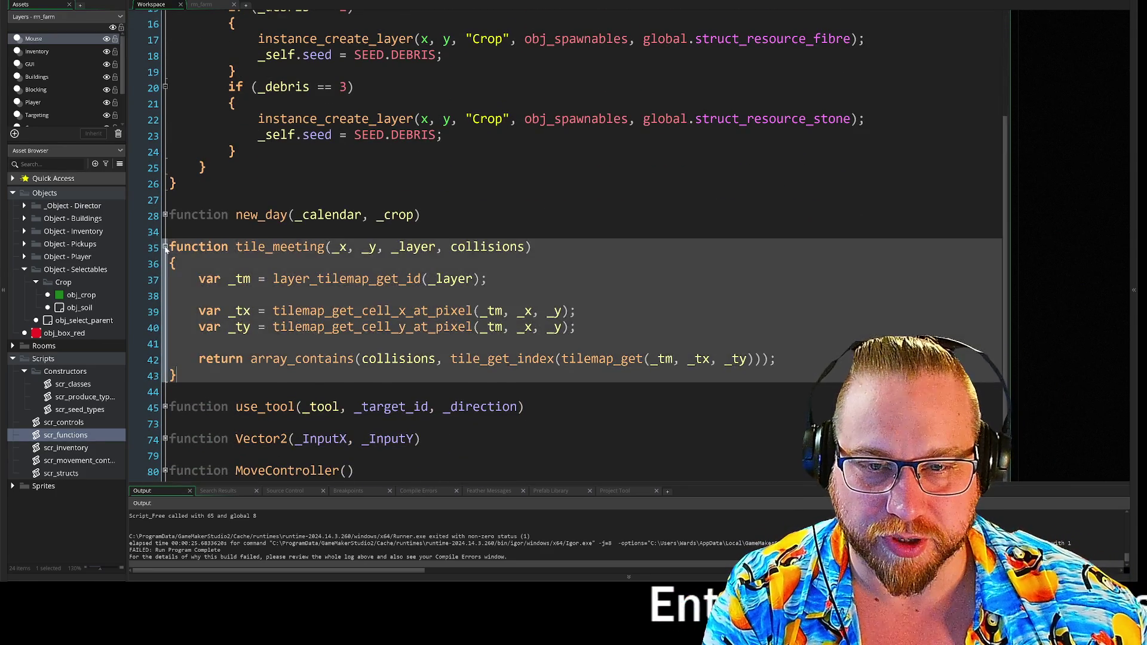
left_click(165, 246)
Remove the extra blank lines at the top, middle and end of use_tool.
left_click(165, 377)
scroll(567, 245, "down", 5)
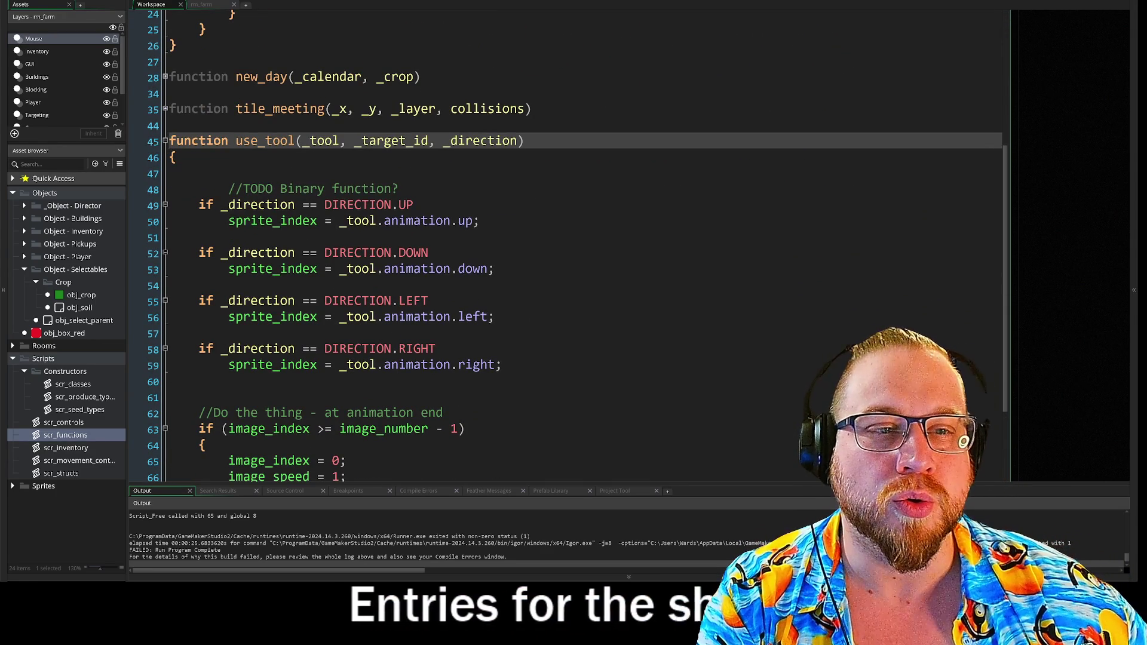
scroll(568, 245, "down", 7)
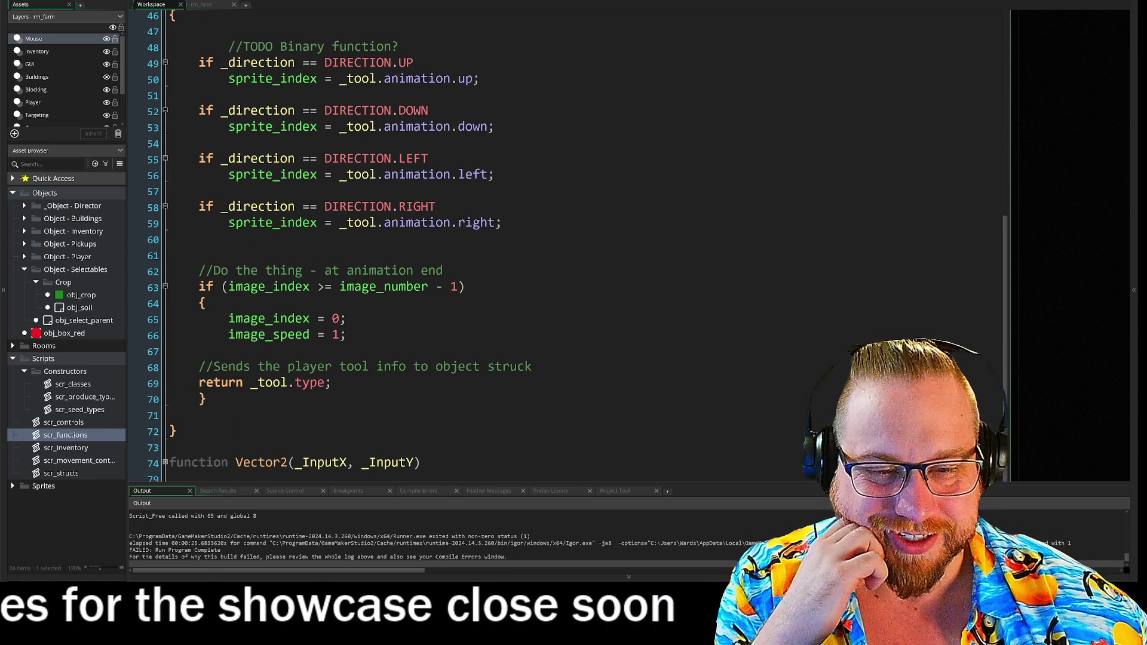
scroll(567, 245, "up", 1)
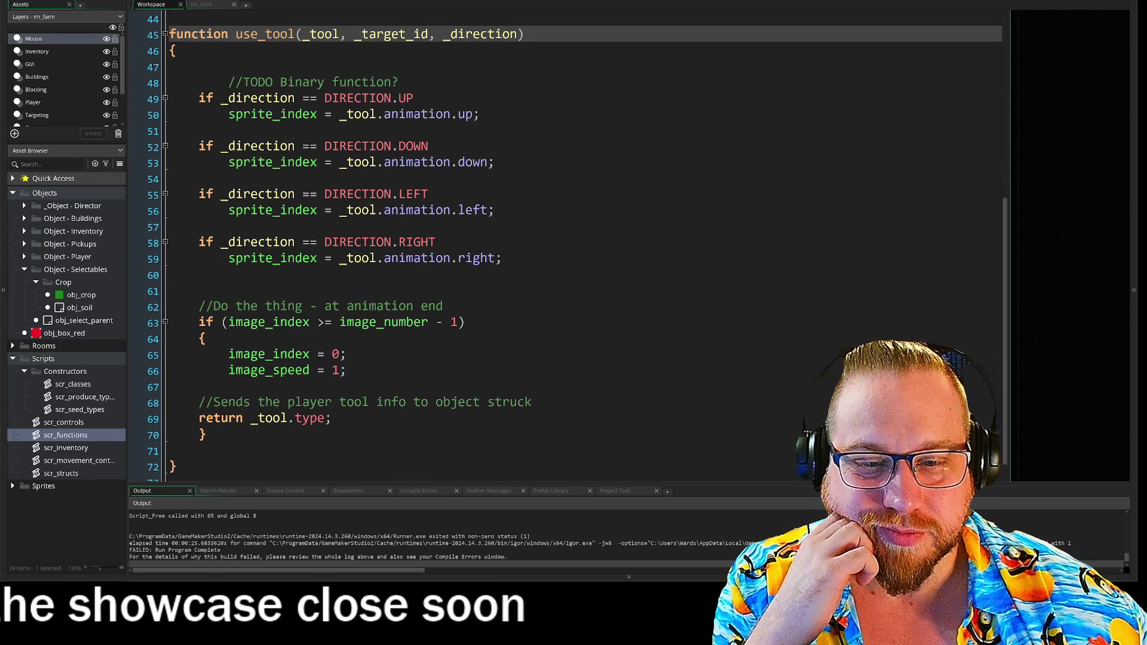
left_click(239, 451)
key("BackSpace")
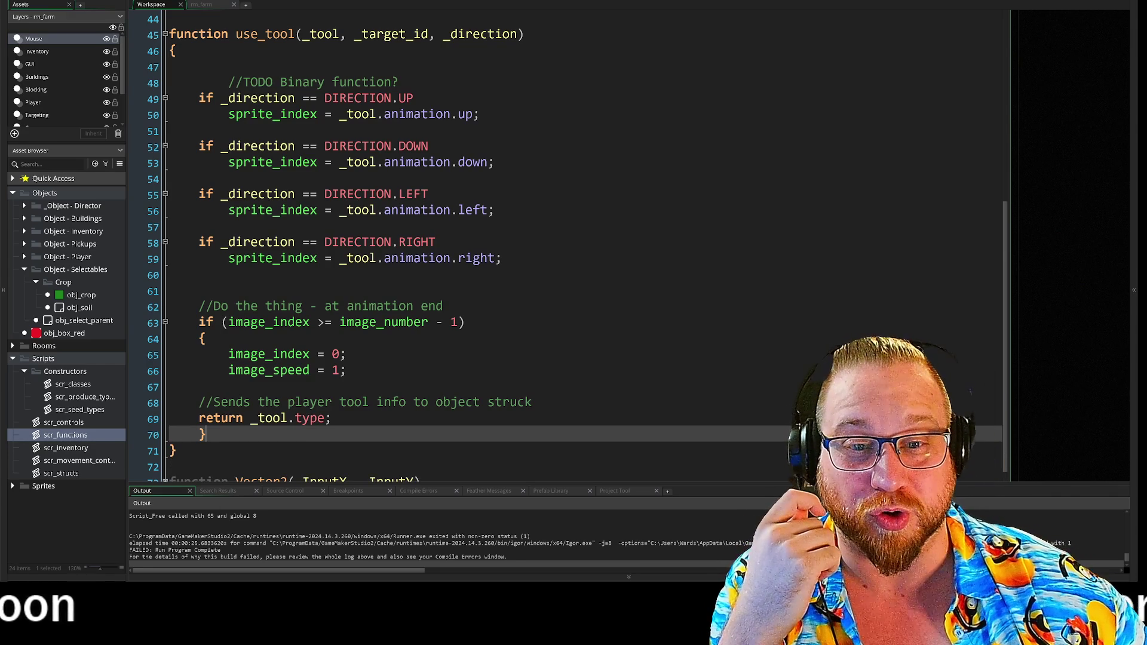
left_click(180, 291)
key("BackSpace")
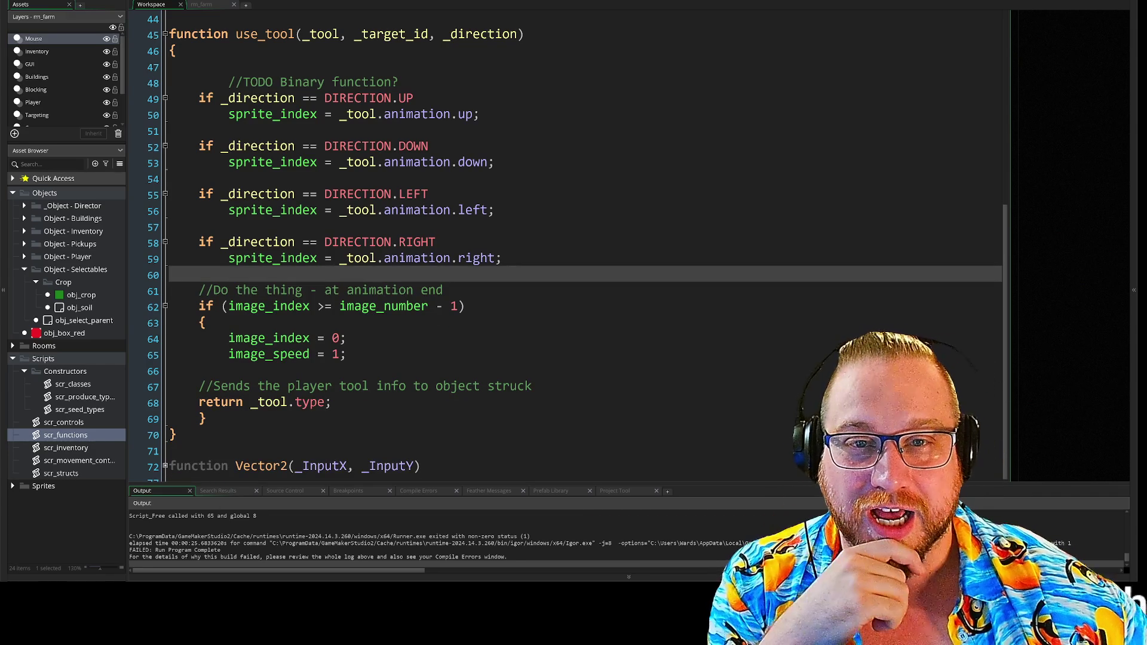
left_click(199, 67)
key("BackSpace")
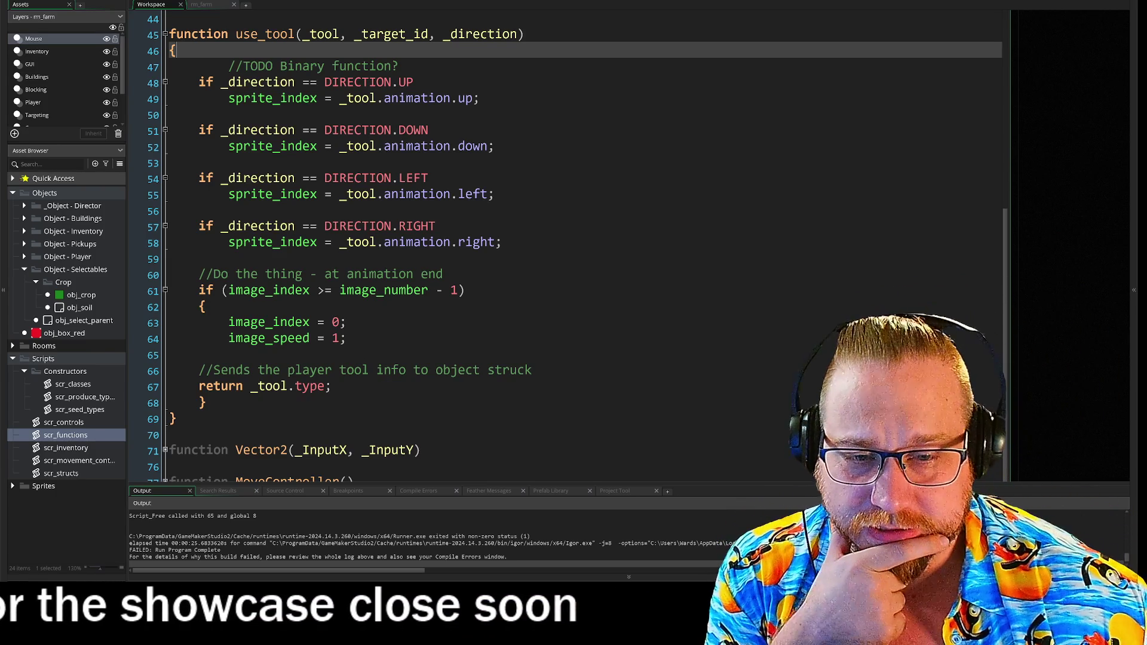
Step through use_tool's image_speed line and animation-end check to the function's end.
left_click(203, 402)
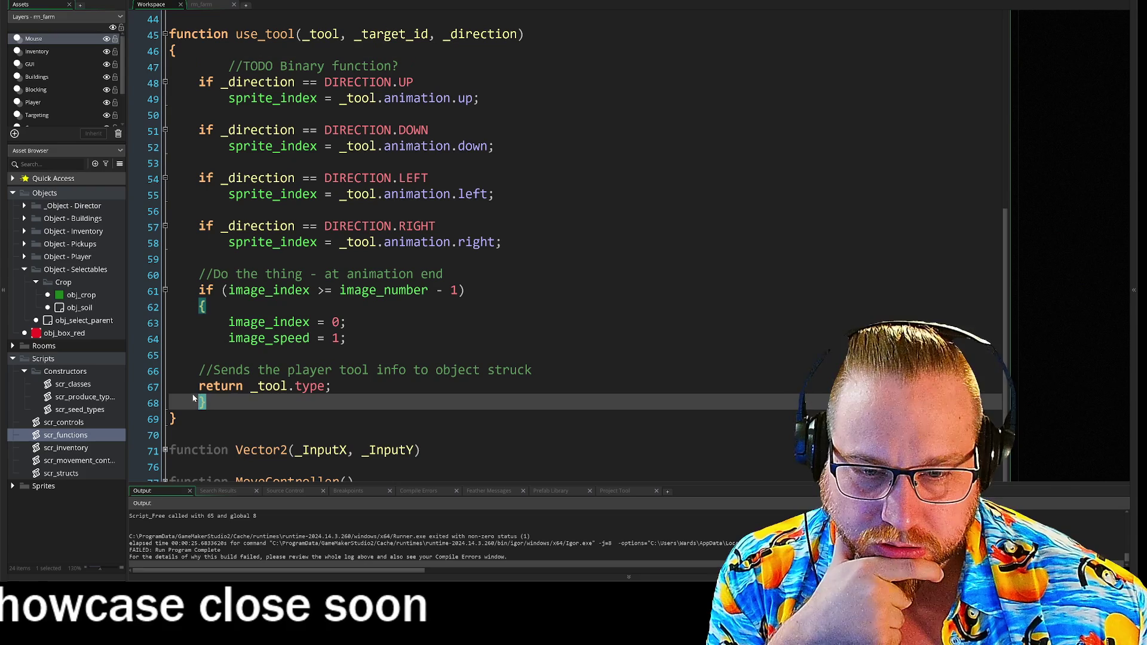
left_click(346, 338)
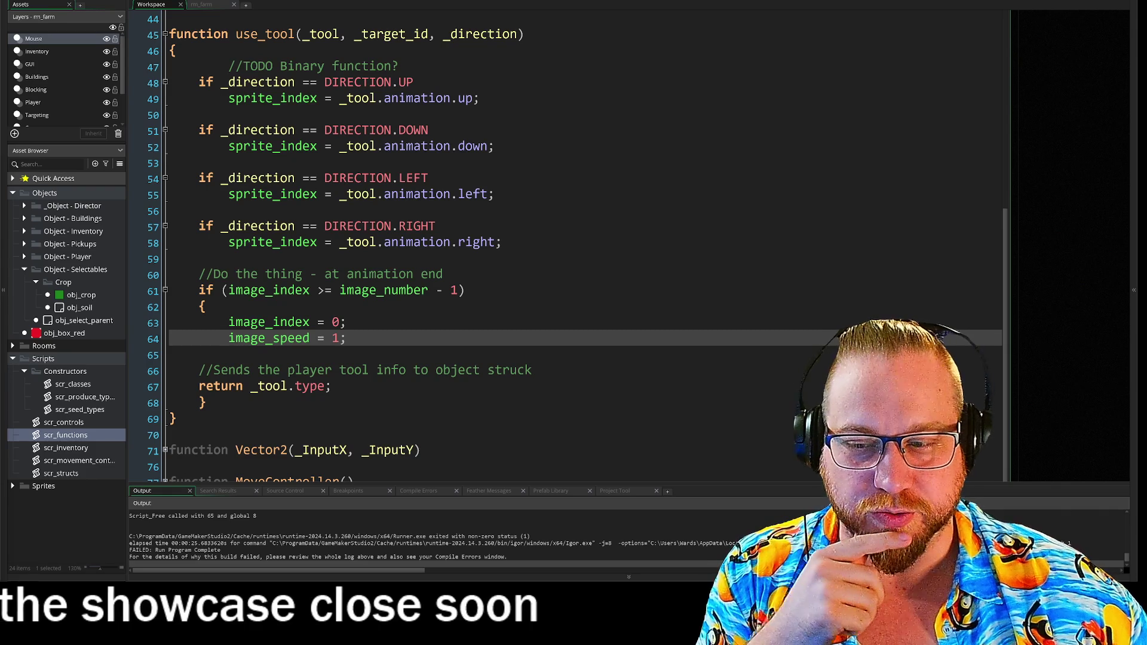
left_click(169, 354)
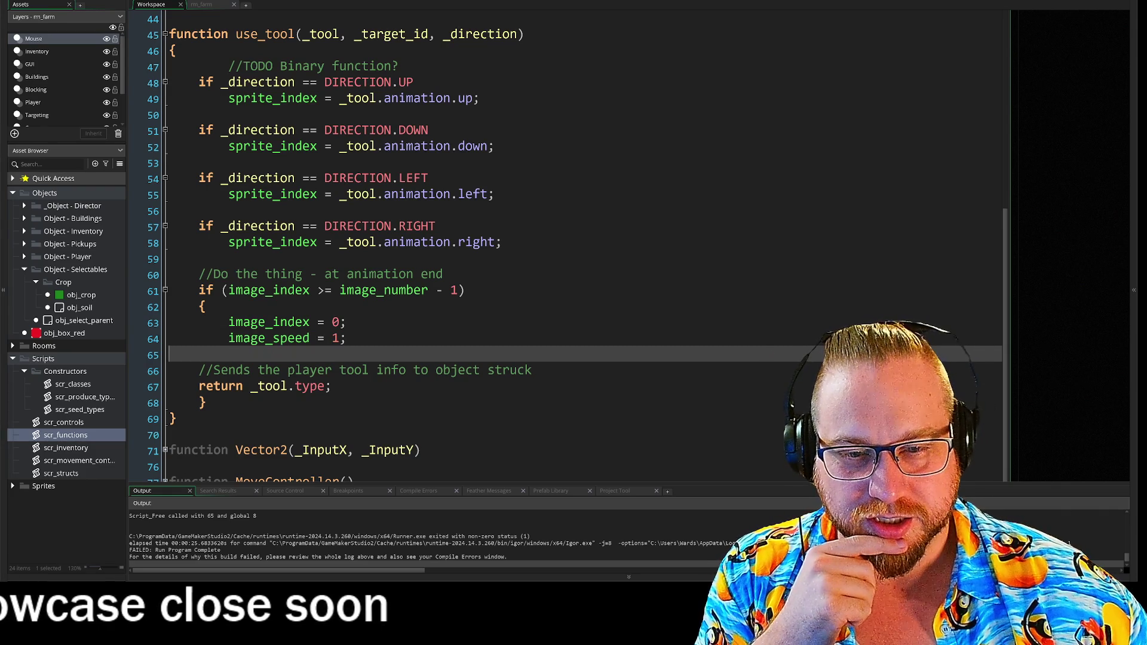
left_click(229, 307)
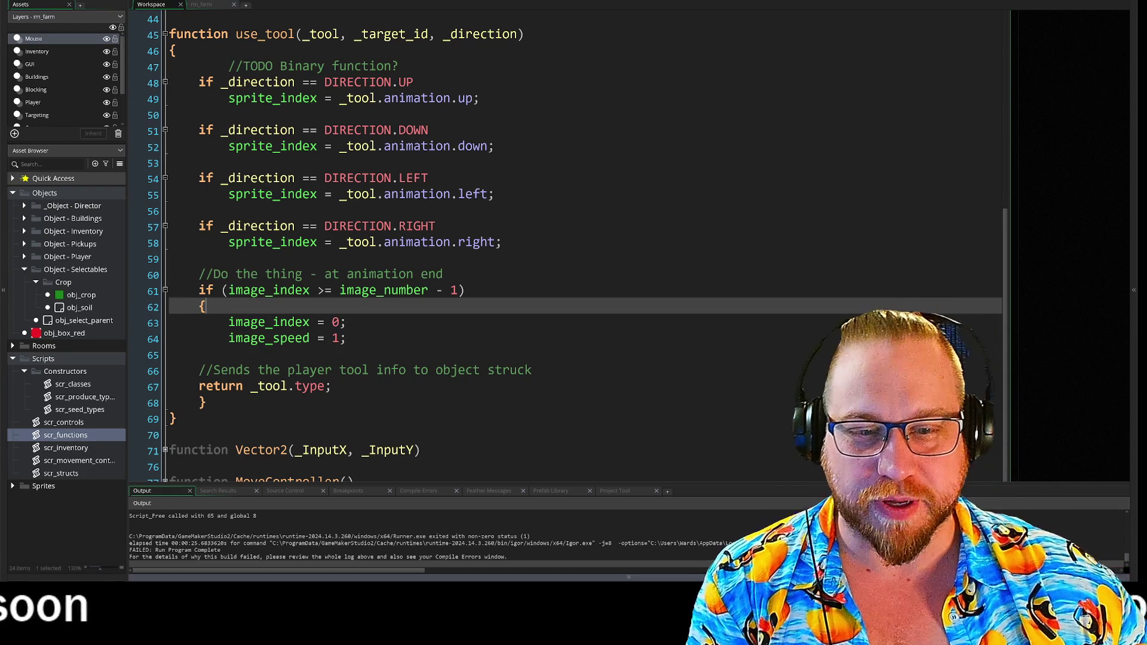
key("Down")
key("Down")
key("Down")
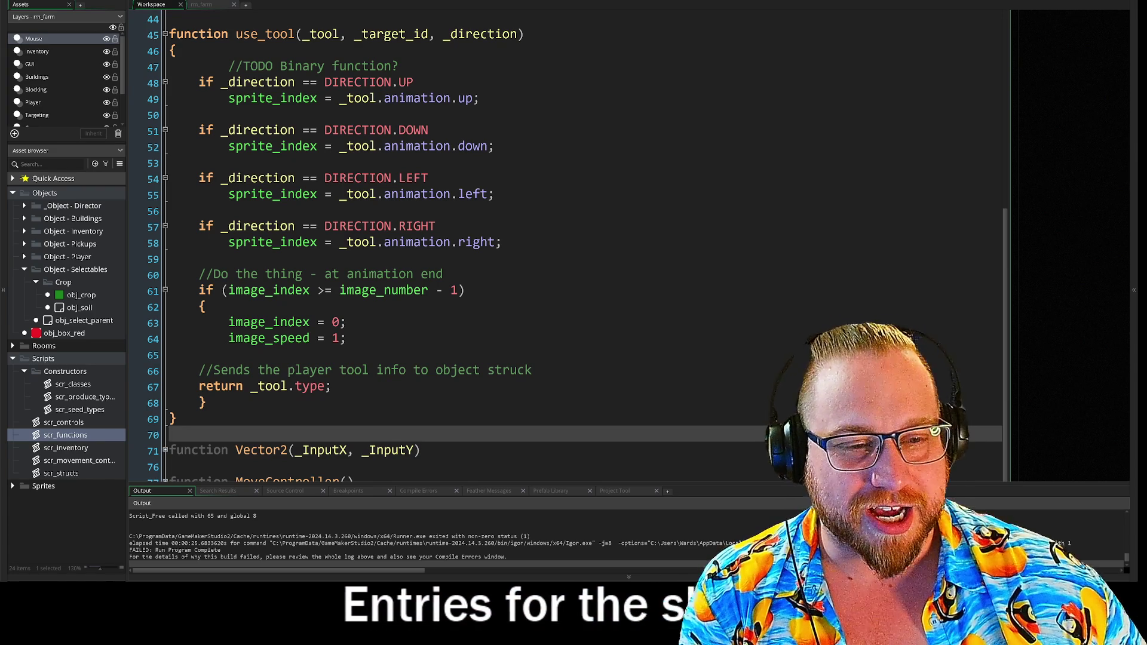
Restore the scr_functions editor from full-screen to a normal window with Ctrl+Enter.
key("ctrl+Return")
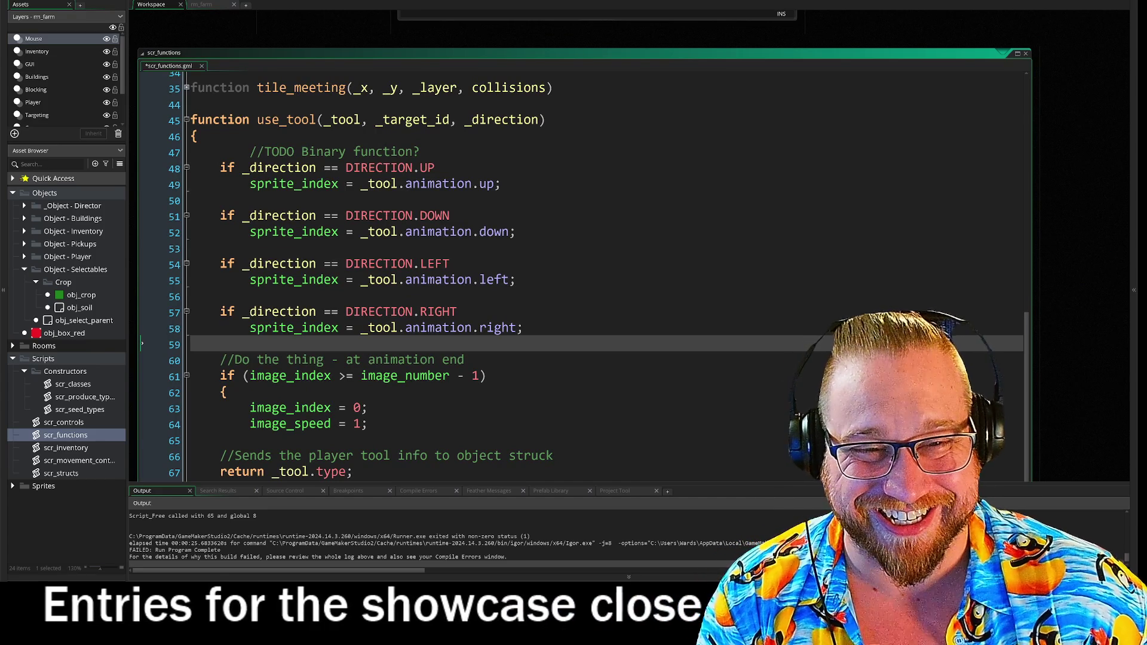
scroll(579, 268, "down", 1)
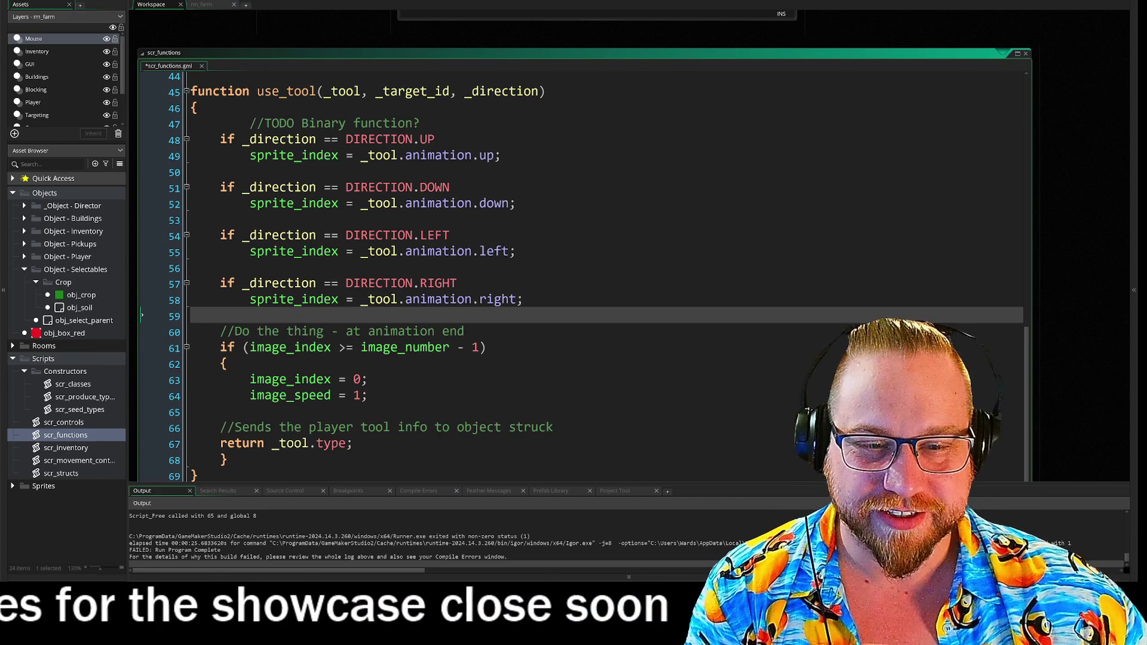
scroll(579, 269, "down", 5)
left_click(389, 249)
scroll(580, 269, "up", 5)
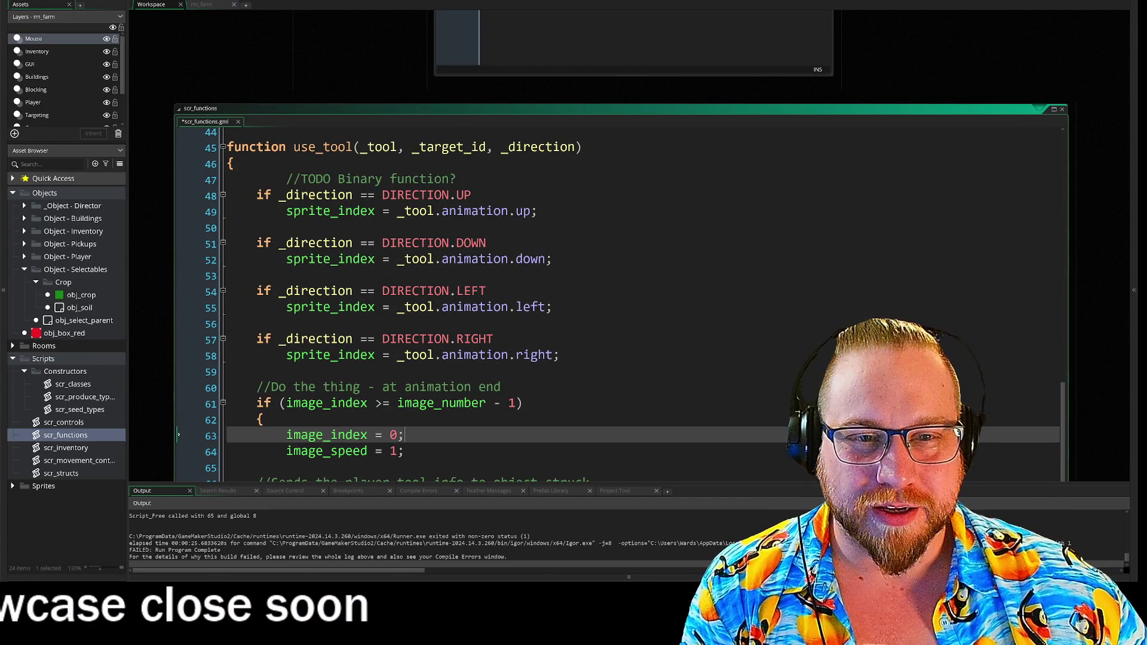
Search the whole project for use_tool, finding only its definition at line 45.
left_click(182, 147)
left_click(281, 61)
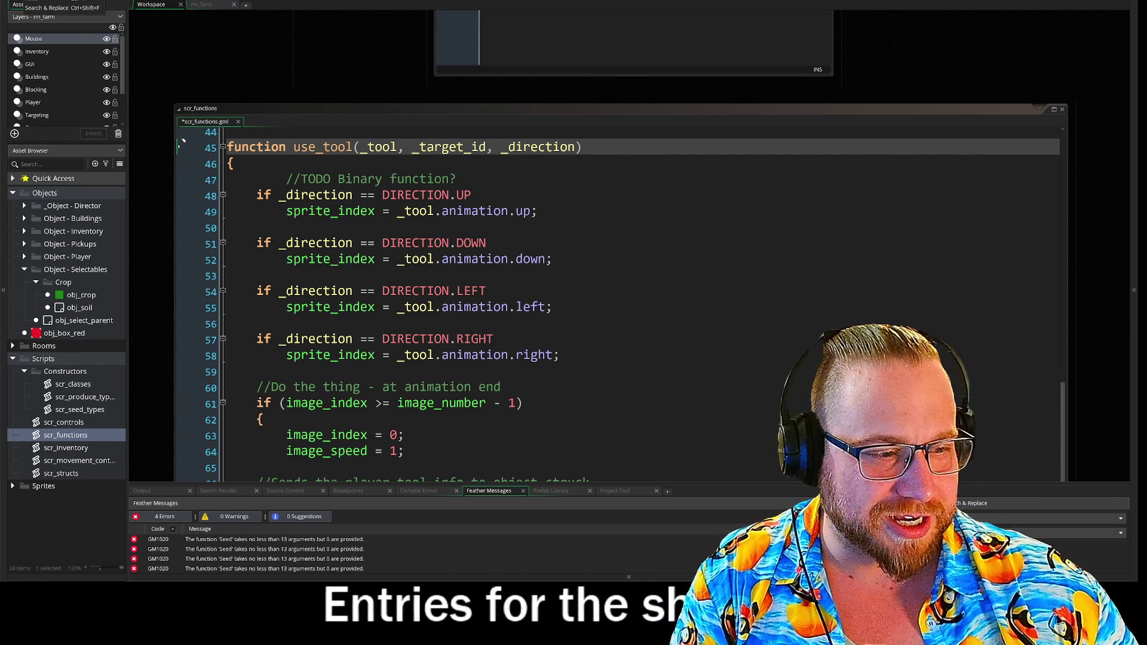
left_click(17, 3)
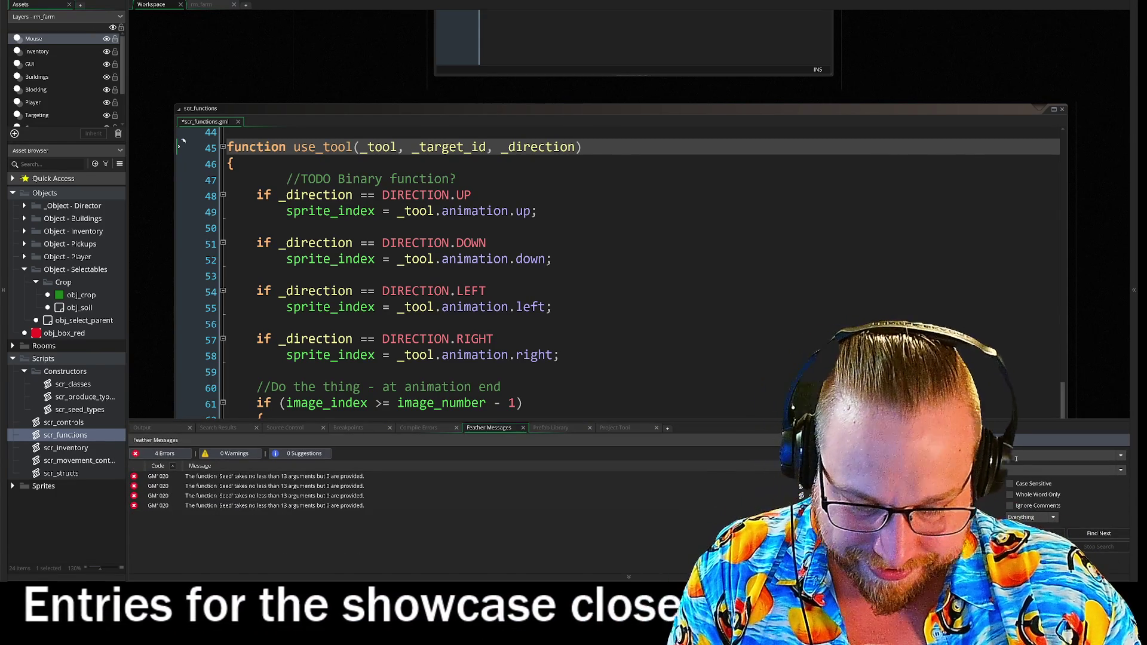
key("Return")
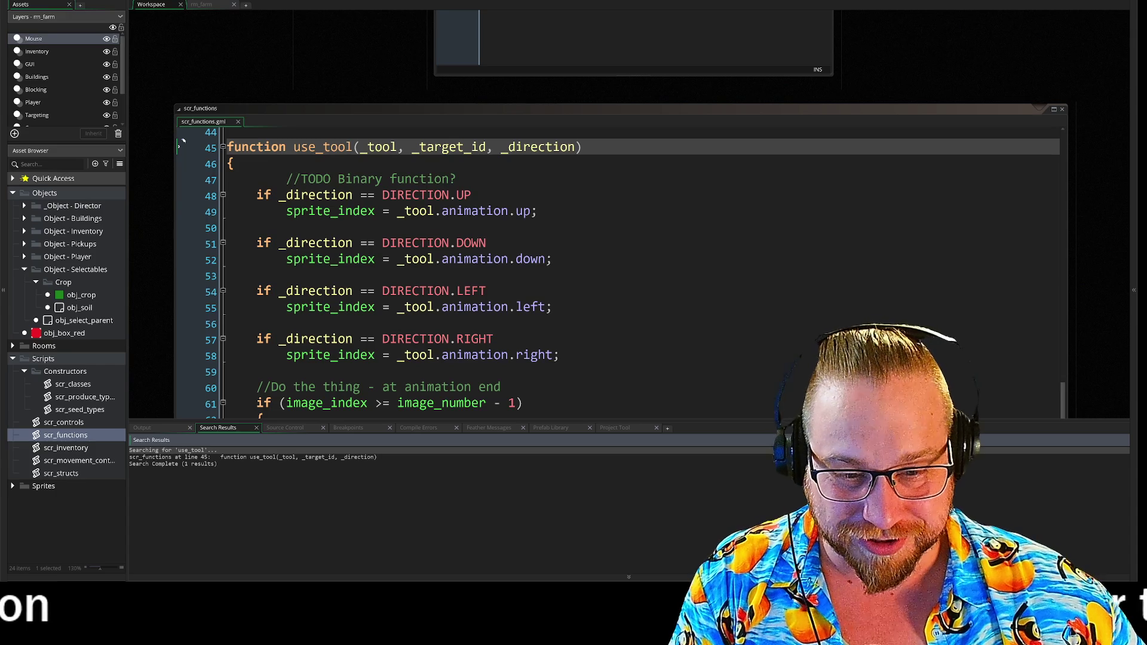
Enlarge the code area, then select and delete the whole use_tool function.
left_click(178, 354)
mouse_move(178, 355)
left_mouse_down()
mouse_move(178, 151)
mouse_move(184, 233)
left_mouse_up()
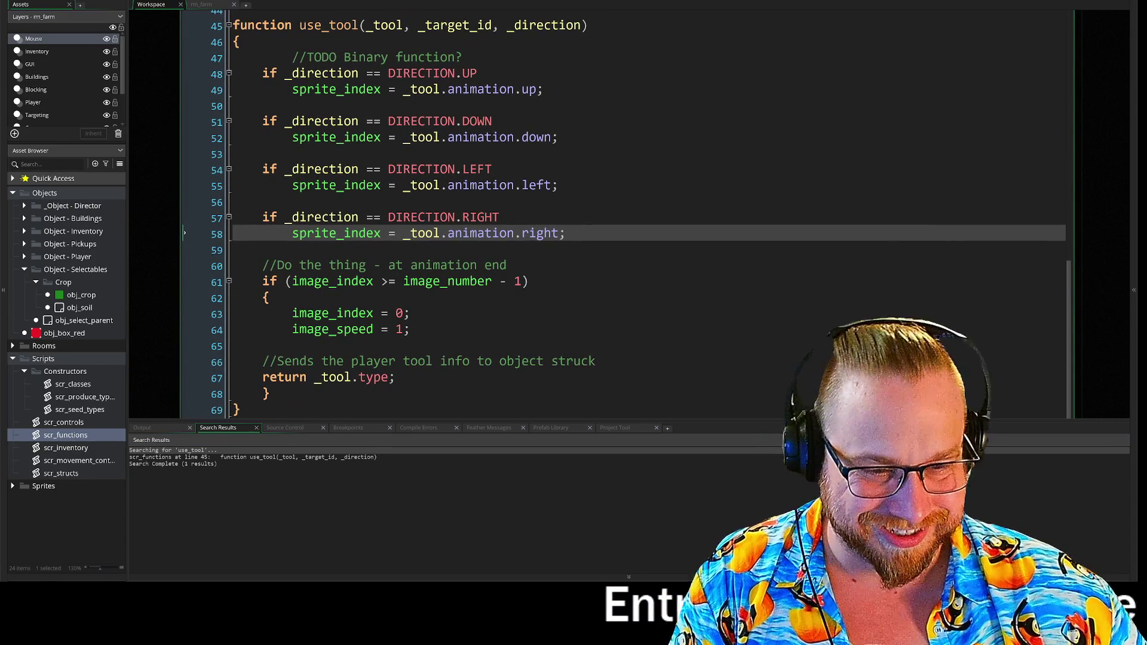
left_click_drag(495, 428, 495, 533)
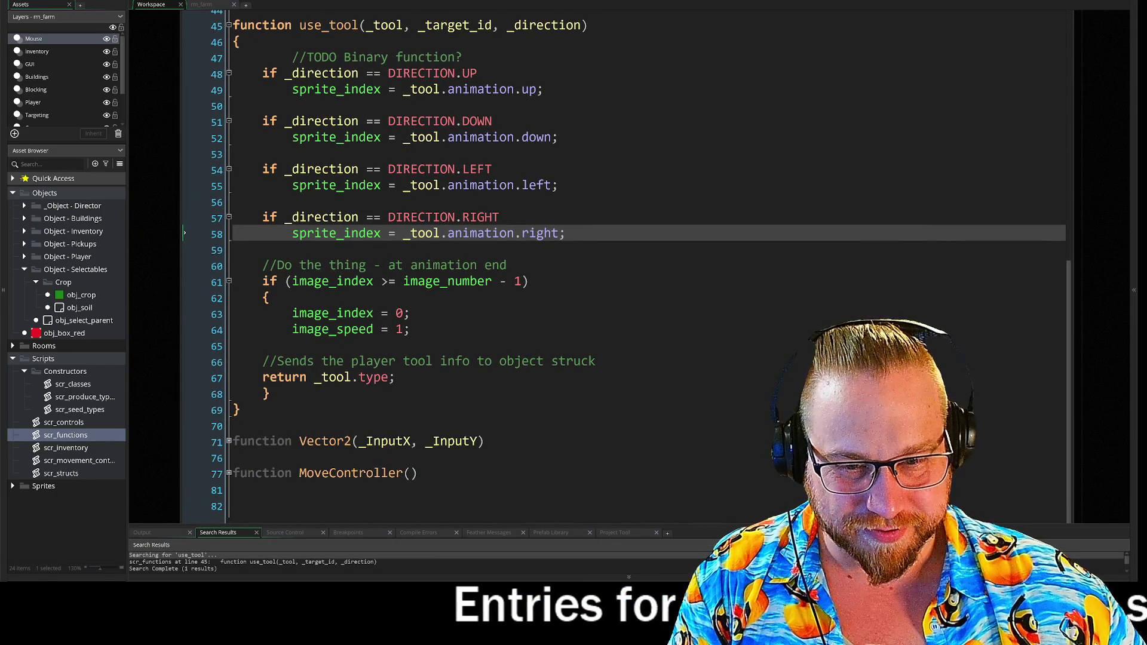
left_click_drag(184, 265, 149, 305)
left_click_drag(152, 459, 154, 60)
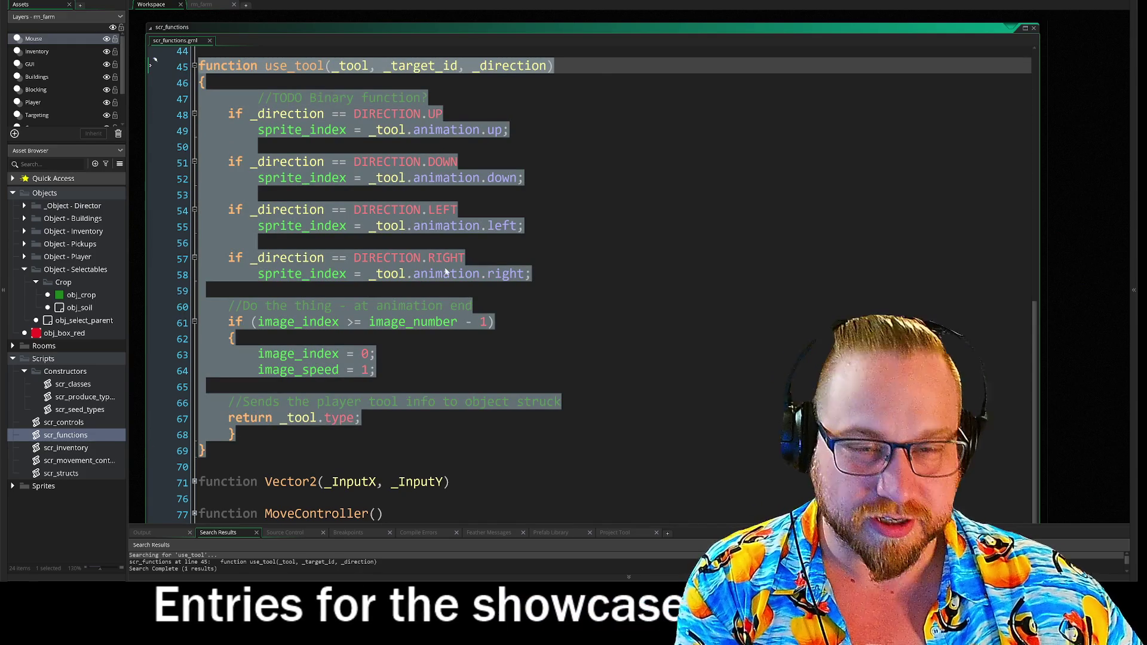
key("Delete")
scroll(436, 260, "up", 1)
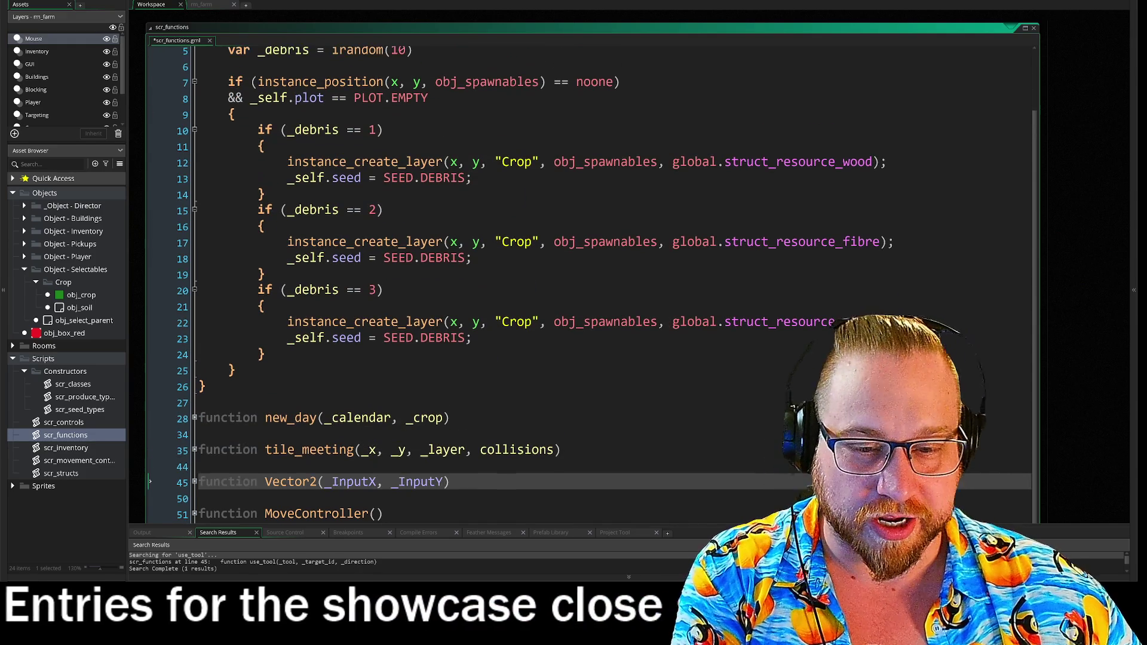
Unfold the Vector2 function, then select and delete it.
left_click(194, 482)
scroll(202, 487, "down", 2)
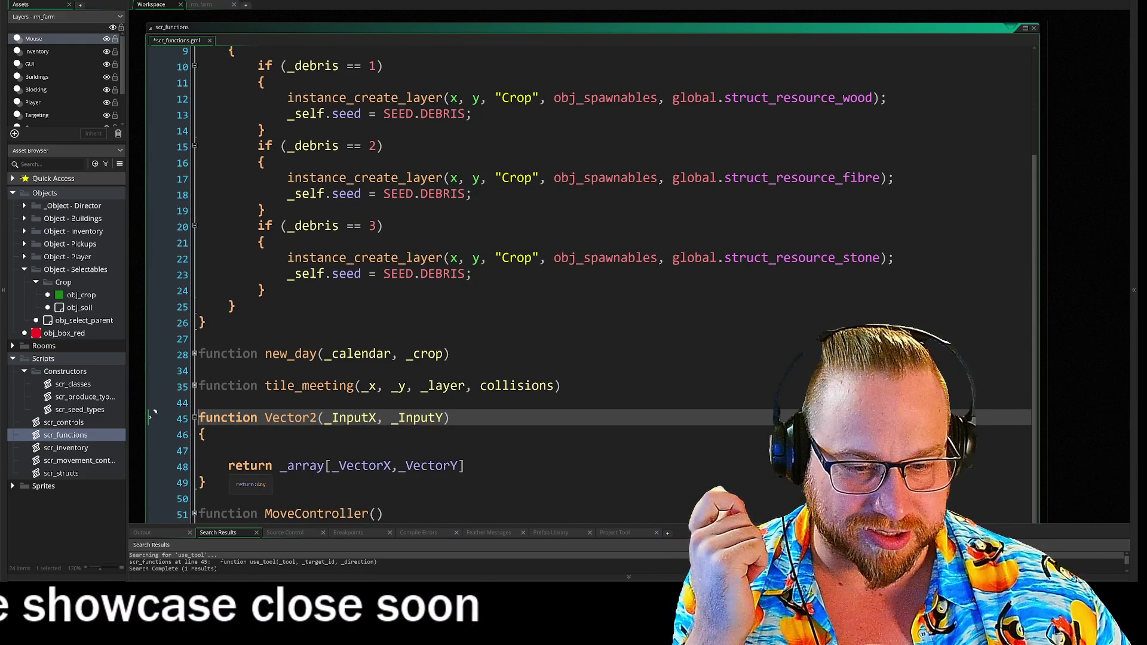
left_click_drag(209, 484, 173, 414)
key("Delete")
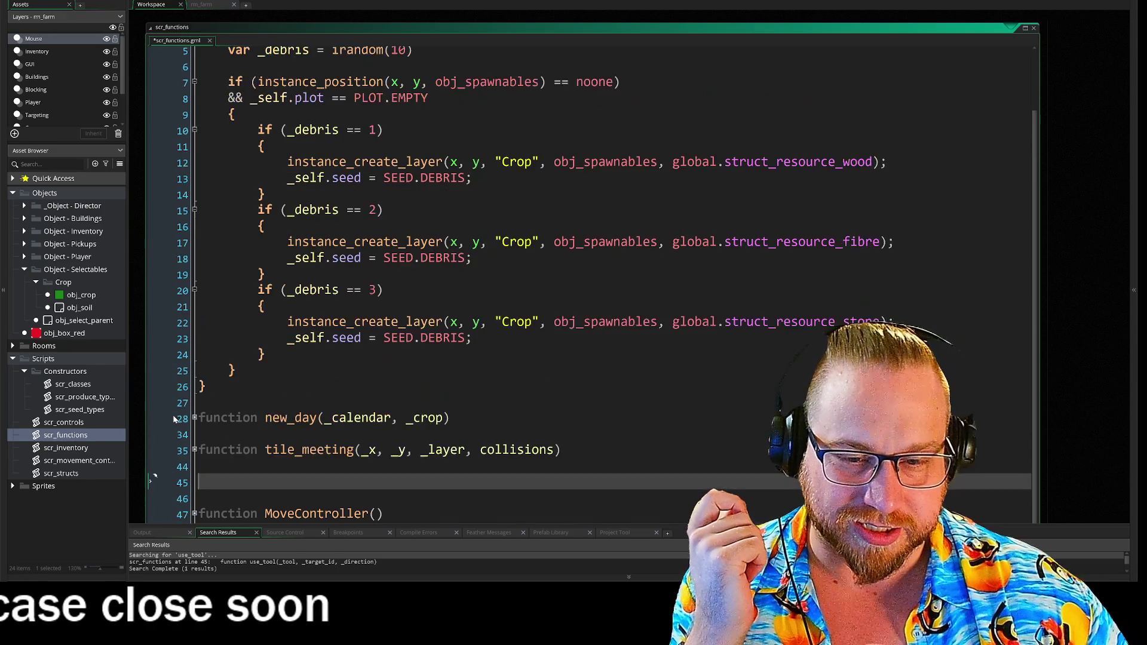
key("BackSpace")
key("BackSpace")
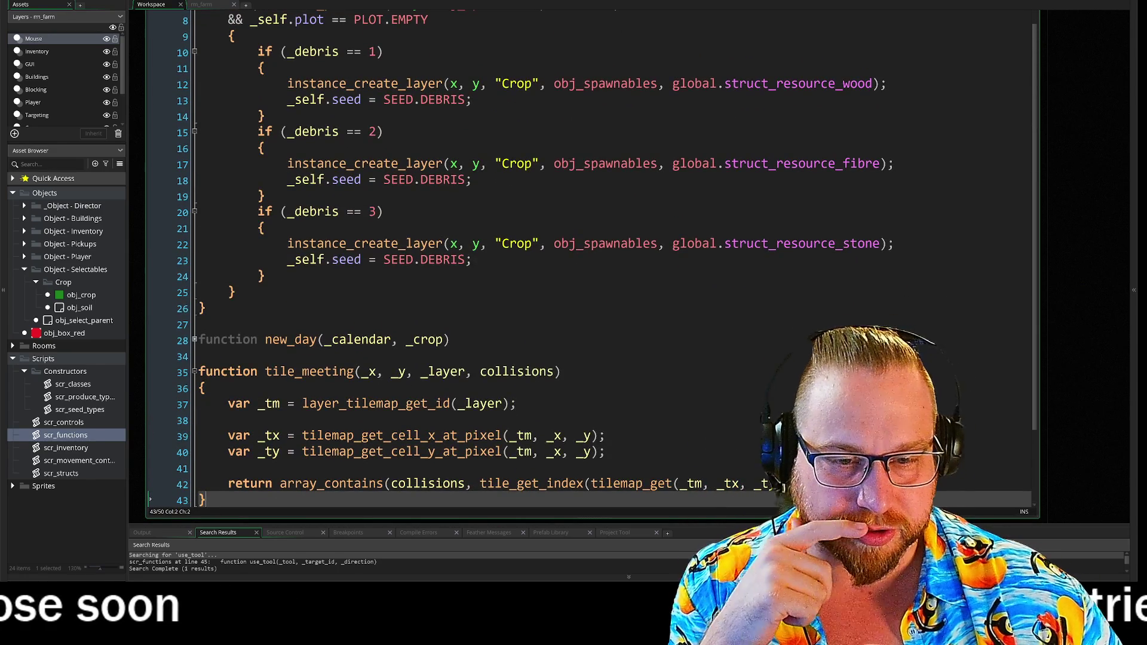
Unfold and delete the MoveController function, then go to the script's last blank line.
mouse_move(206, 500)
left_mouse_down()
mouse_move(199, 307)
mouse_move(496, 367)
left_mouse_up()
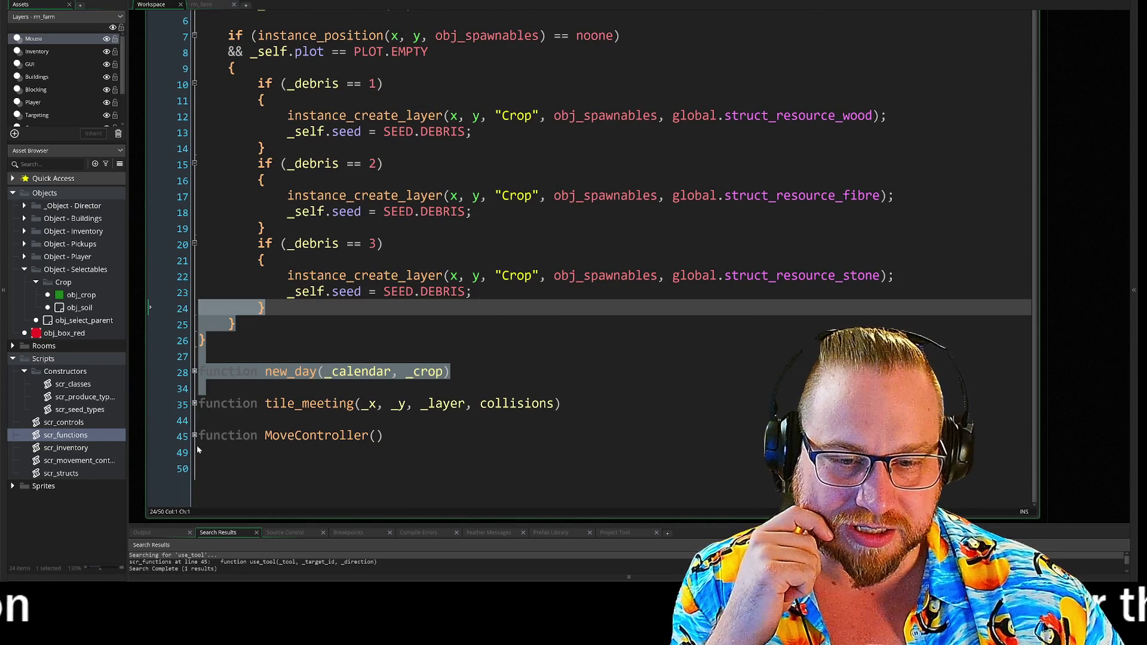
left_click(195, 435)
left_click_drag(206, 438, 177, 374)
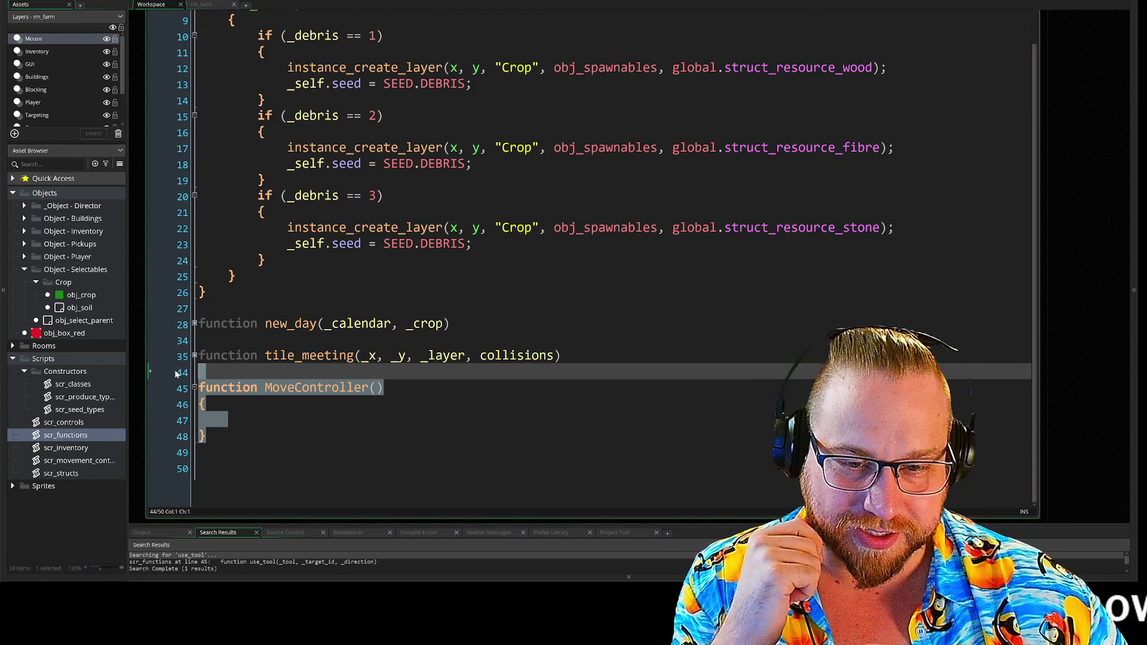
key("Delete")
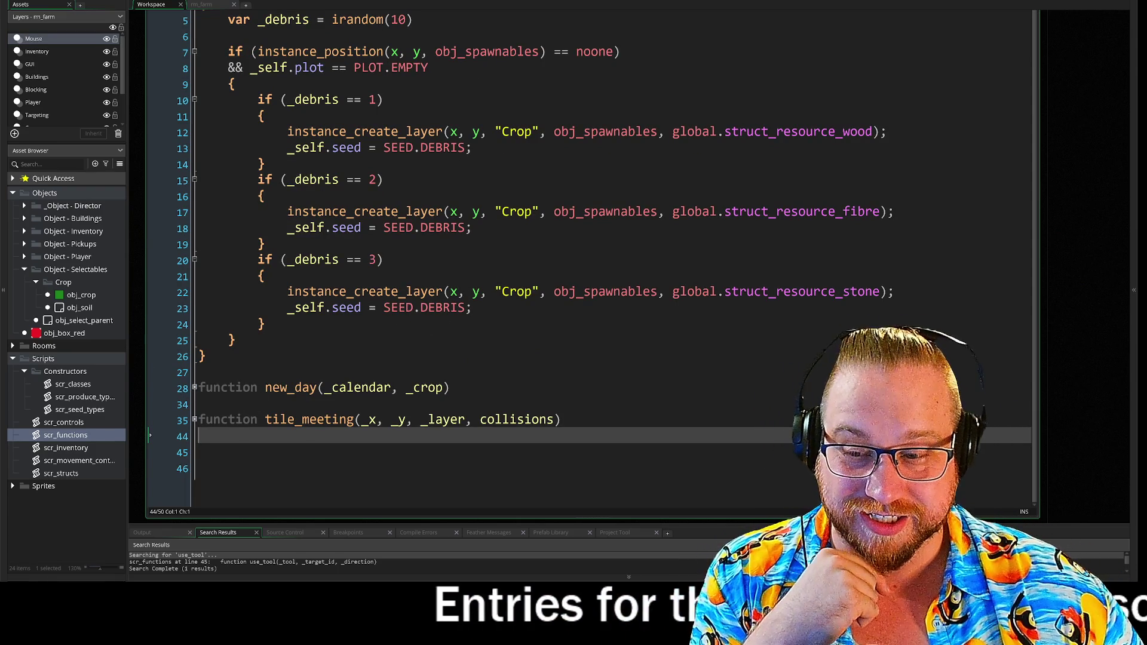
left_click(198, 468)
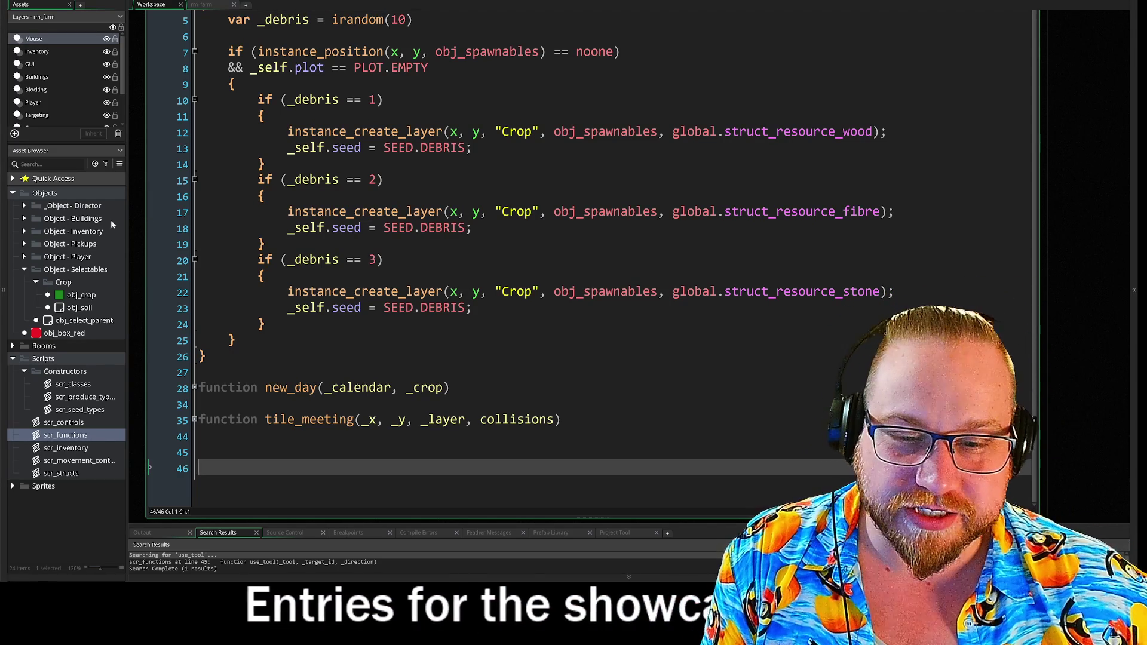
Trim the trailing blank lines from scr_functions, then open the scr_classes script.
key("BackSpace")
key("BackSpace")
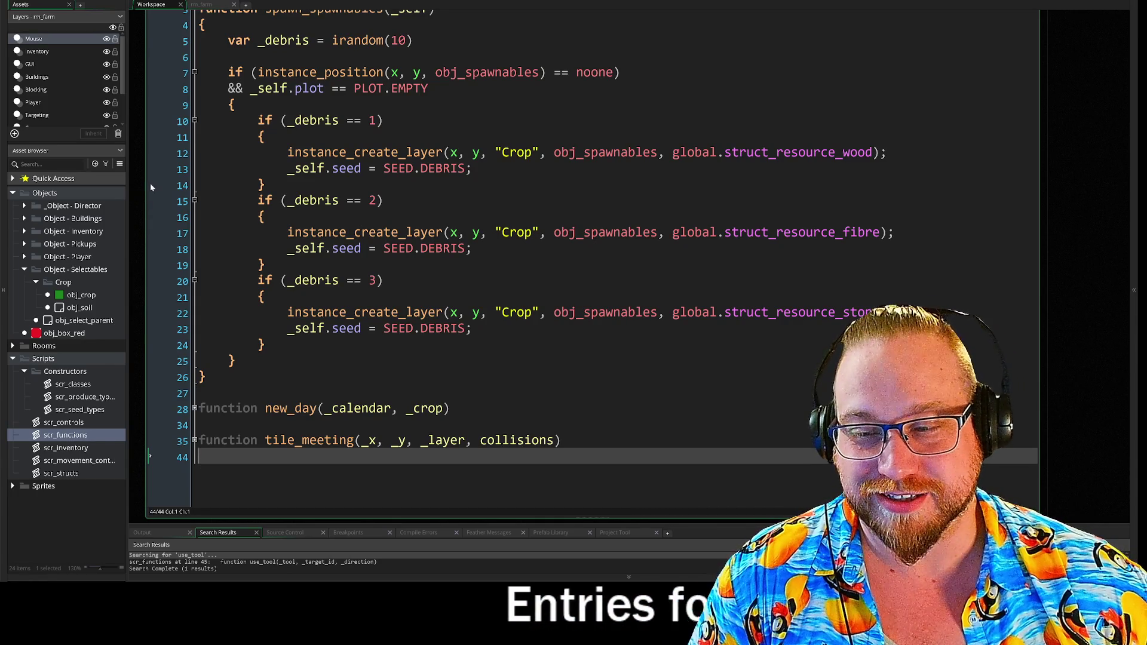
scroll(144, 131, "up", 3)
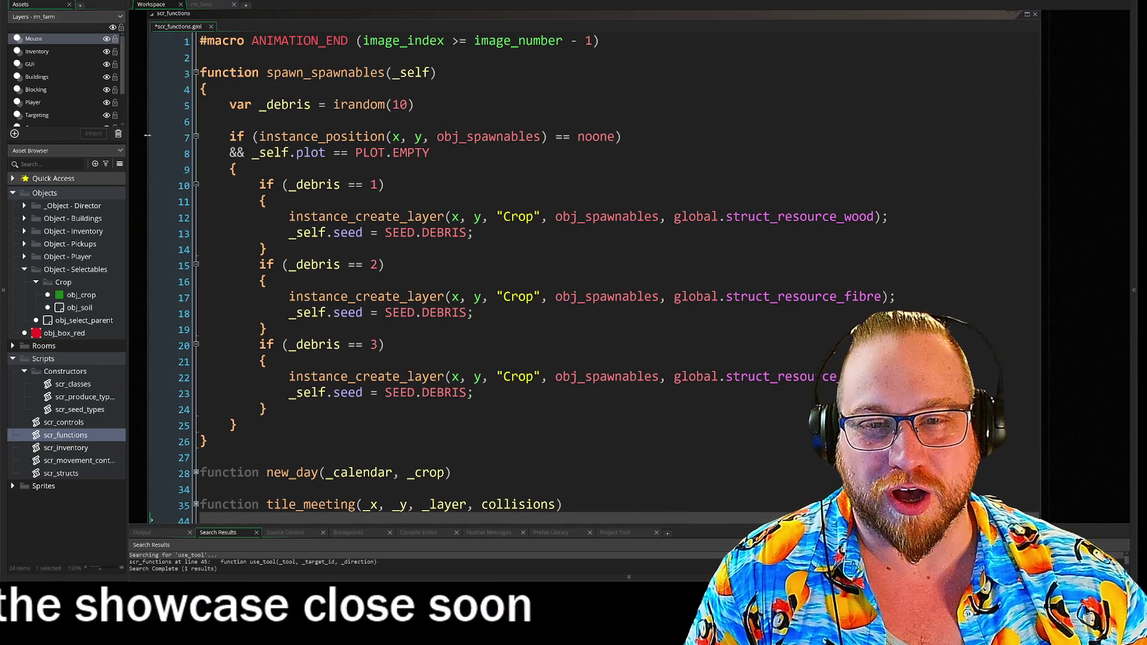
left_click_drag(294, 15, 311, 189)
scroll(273, 178, "down", 5)
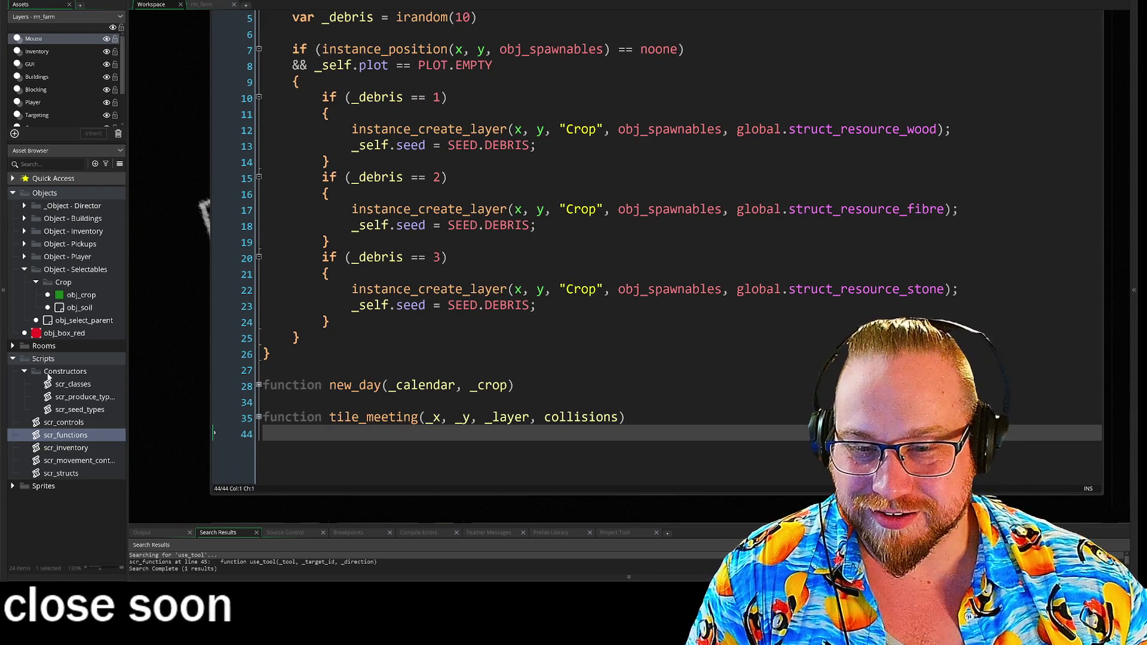
double_click(71, 385)
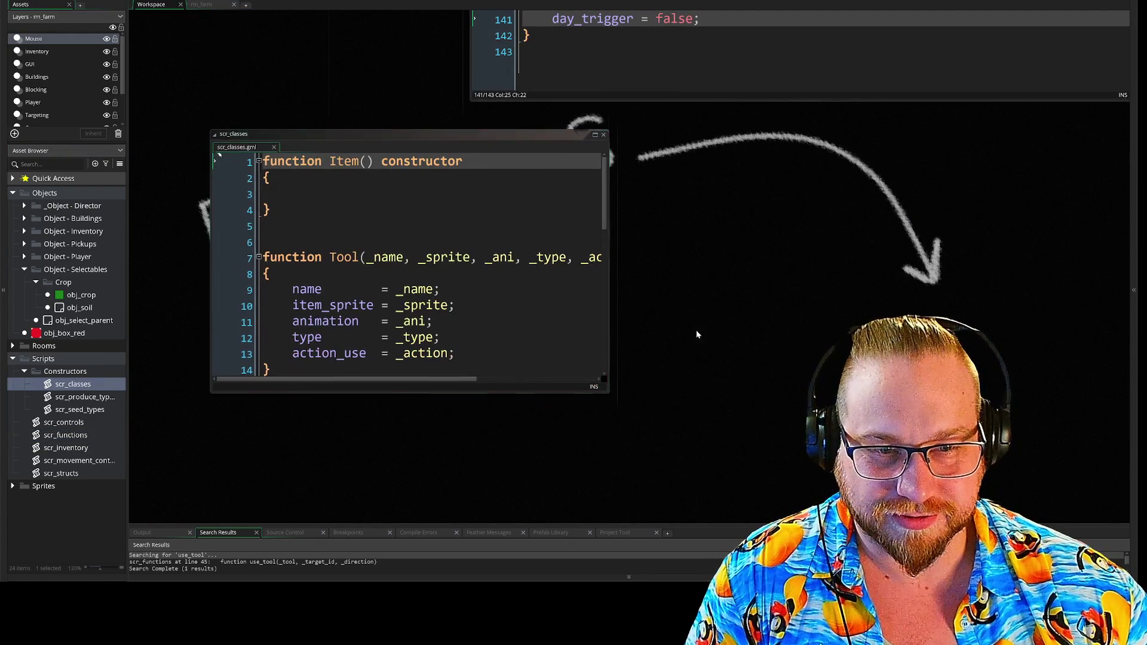
Enlarge the scr_classes window to review its Tool, Action and Response constructors, then show rm_farm.
mouse_move(578, 364)
left_mouse_down()
mouse_move(722, 471)
mouse_move(884, 524)
left_mouse_up()
left_click_drag(845, 562, 806, 342)
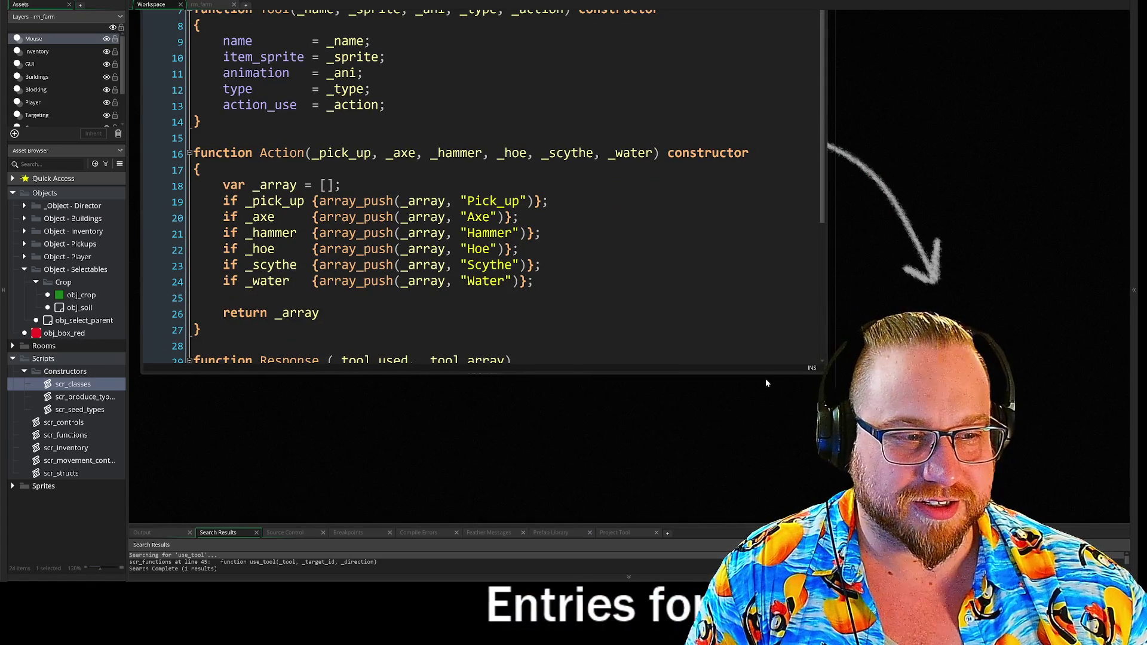
scroll(884, 208, "down", 2)
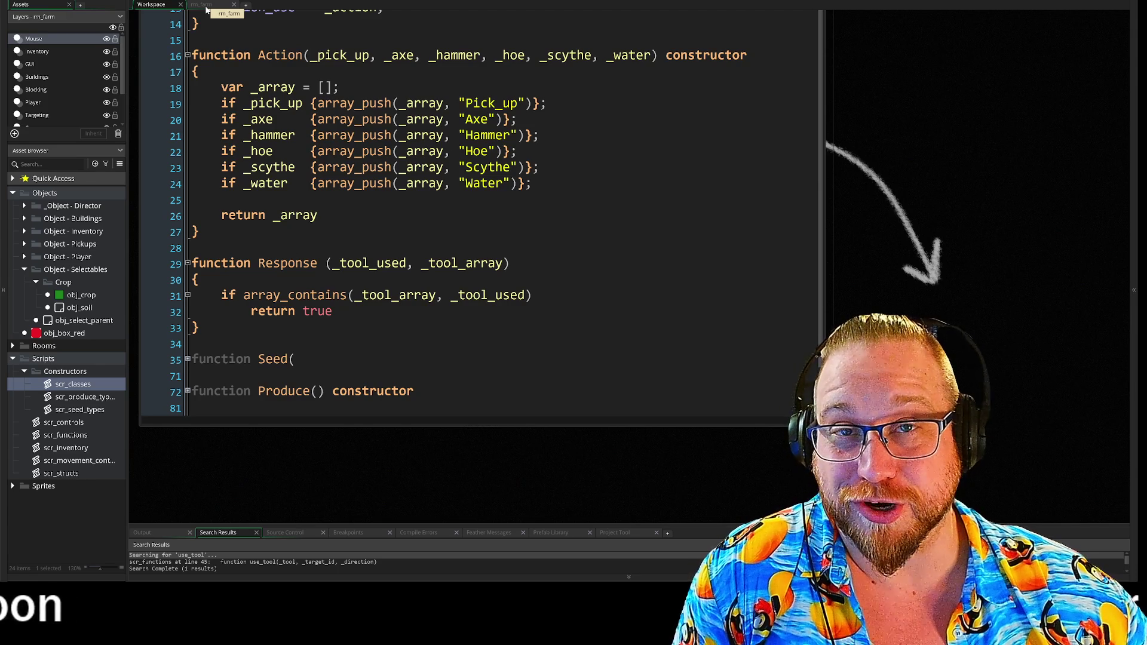
left_click(206, 10)
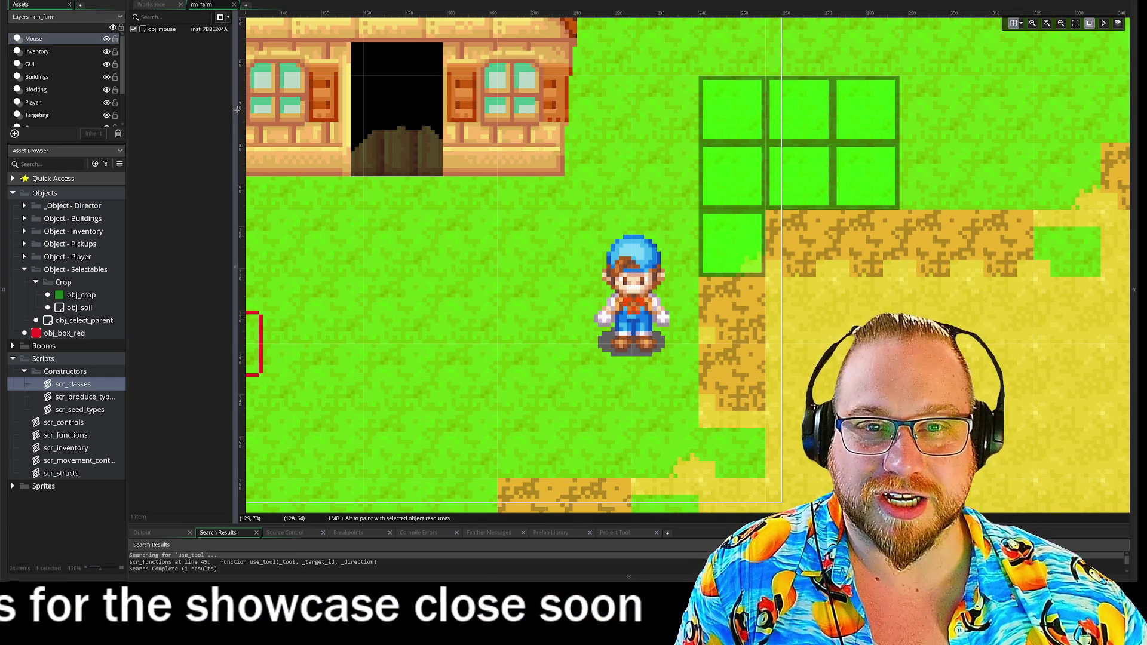
left_click_drag(237, 109, 233, 124)
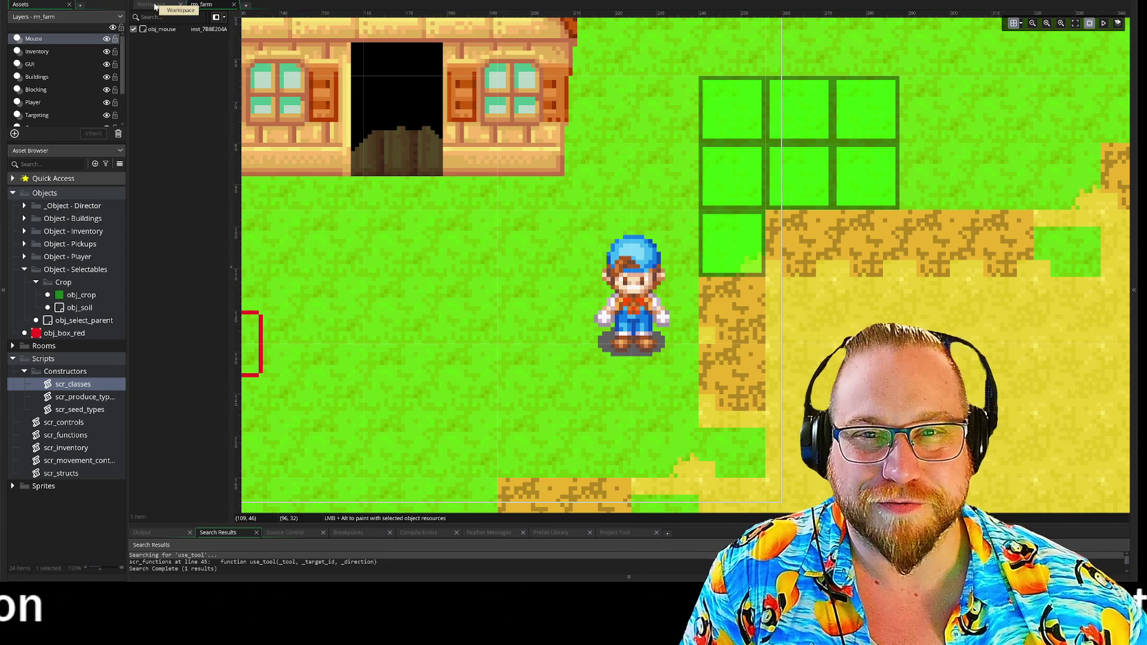
left_click(155, 6)
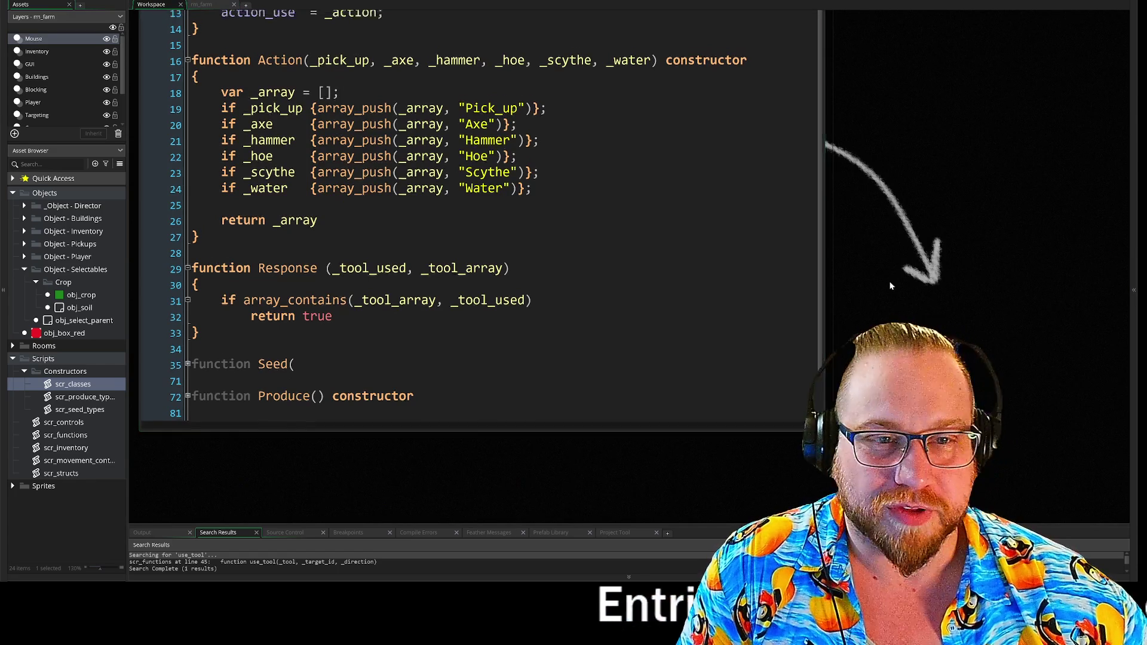
scroll(857, 256, "up", 2)
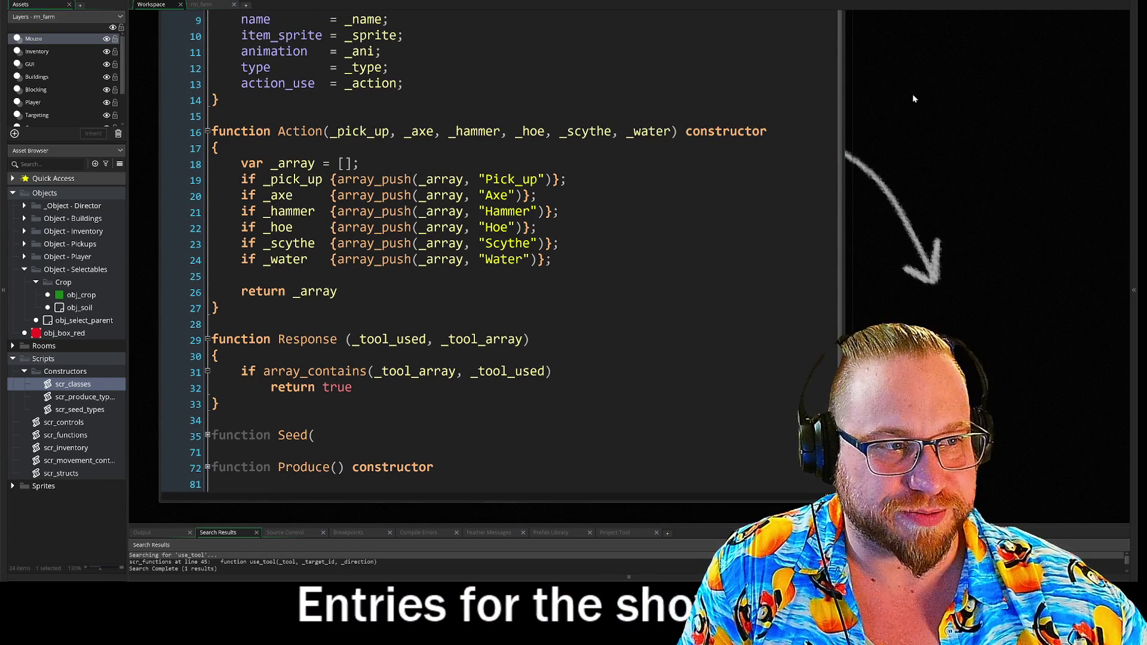
scroll(918, 193, "up", 2)
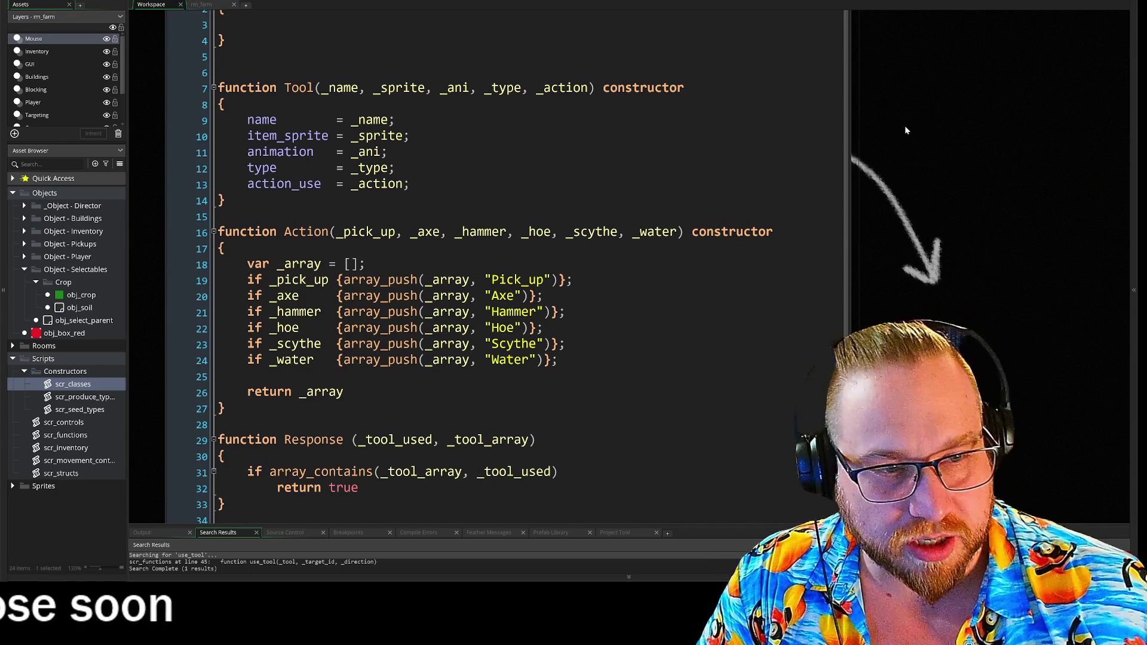
scroll(907, 113, "up", 2)
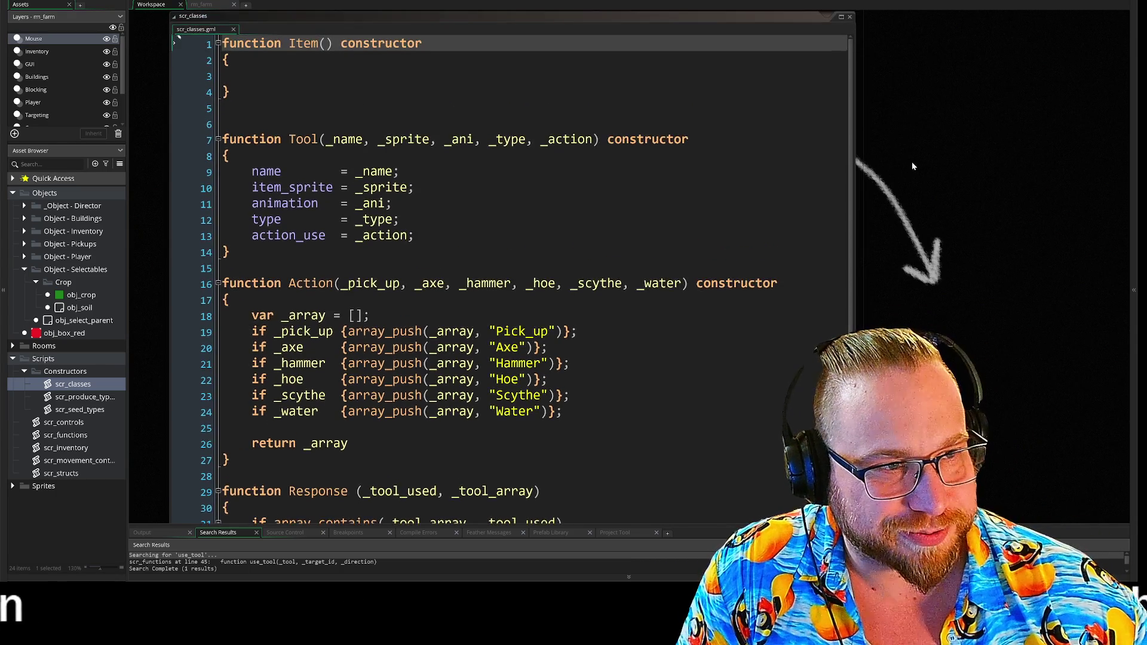
mouse_move(918, 157)
left_mouse_down()
mouse_move(916, 123)
mouse_move(883, 123)
left_mouse_up()
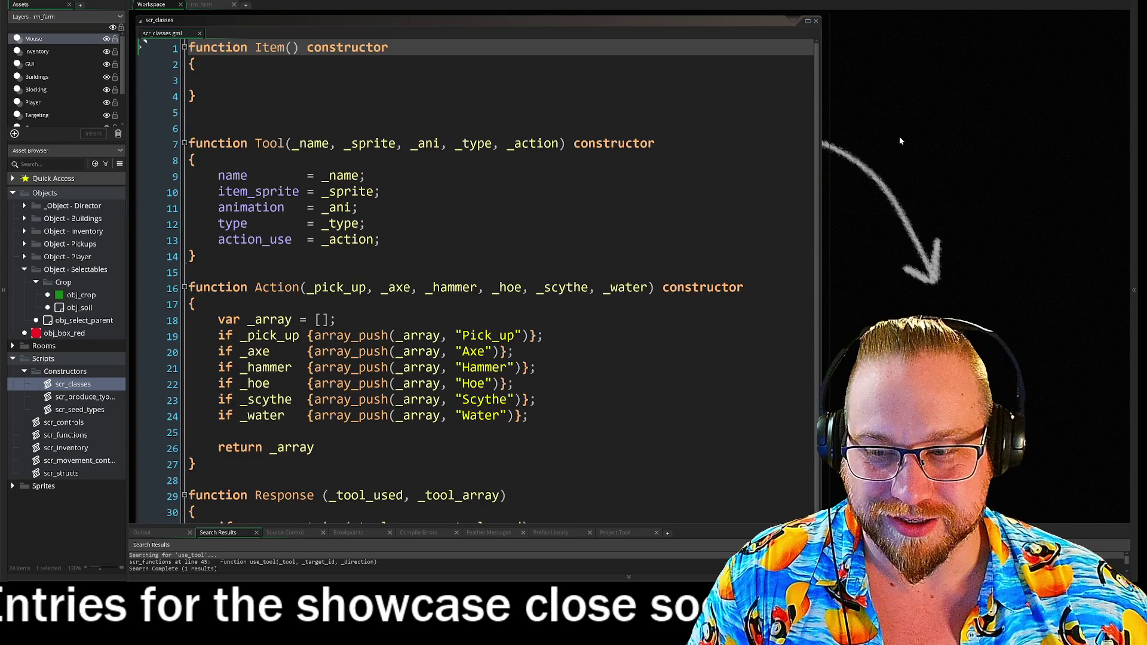
scroll(885, 260, "down", 1)
scroll(900, 314, "up", 1)
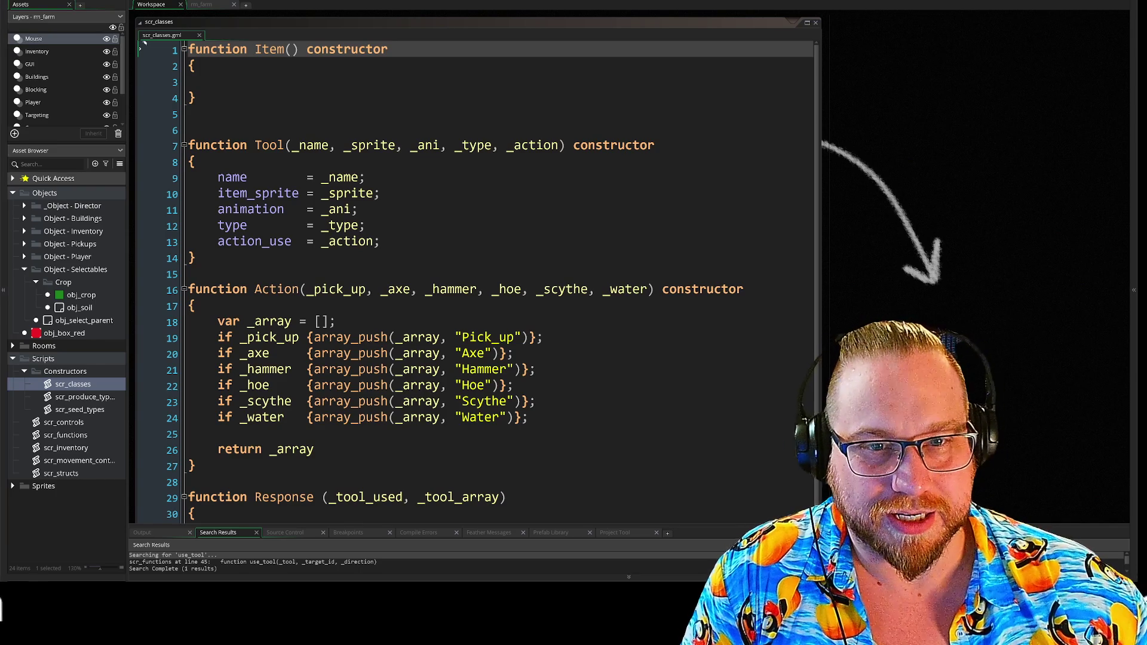
left_click(175, 160)
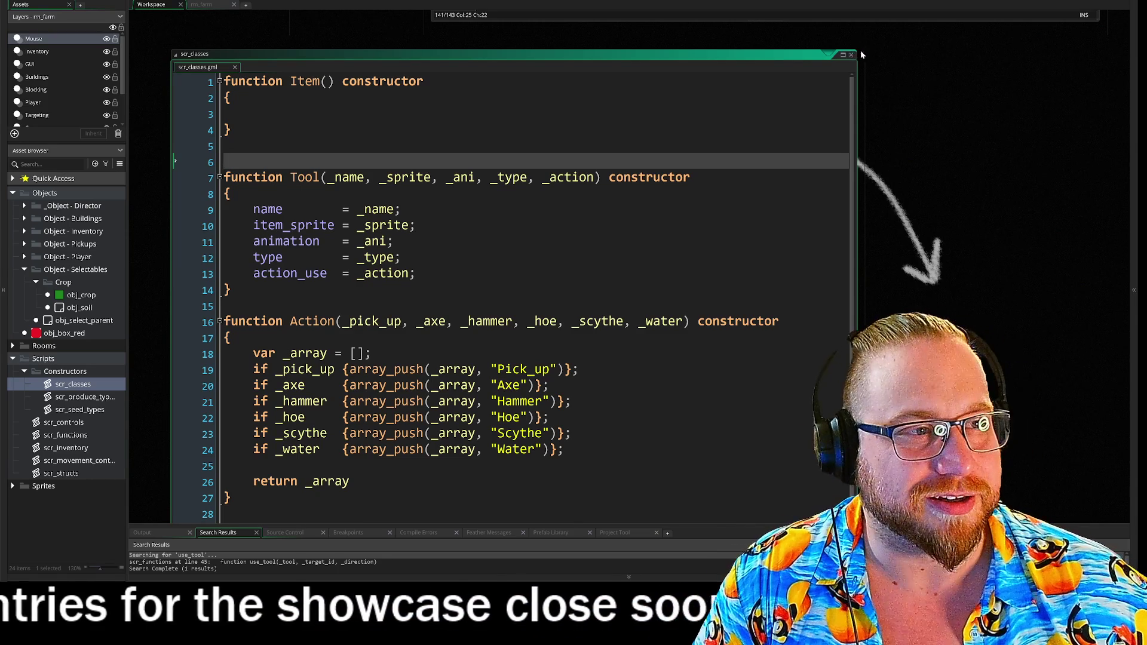
left_click(843, 55)
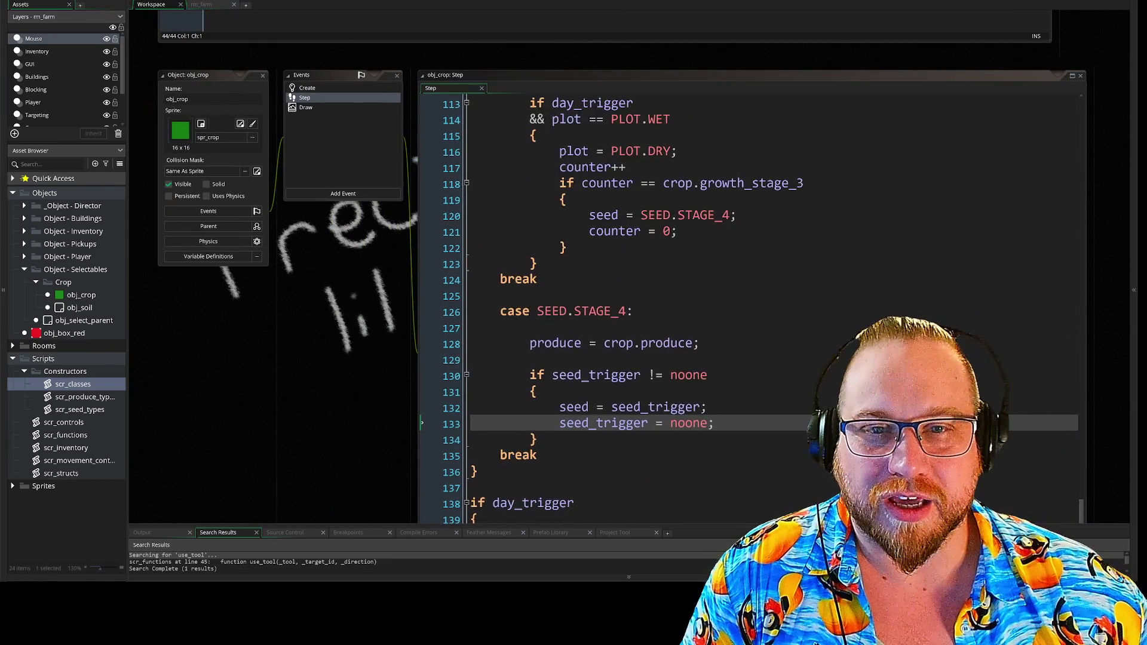
Scroll obj_crop's Step code to the top and shrink the scr_classes window.
scroll(752, 309, "up", 15)
scroll(752, 309, "up", 6)
scroll(621, 269, "up", 12)
scroll(598, 269, "up", 4)
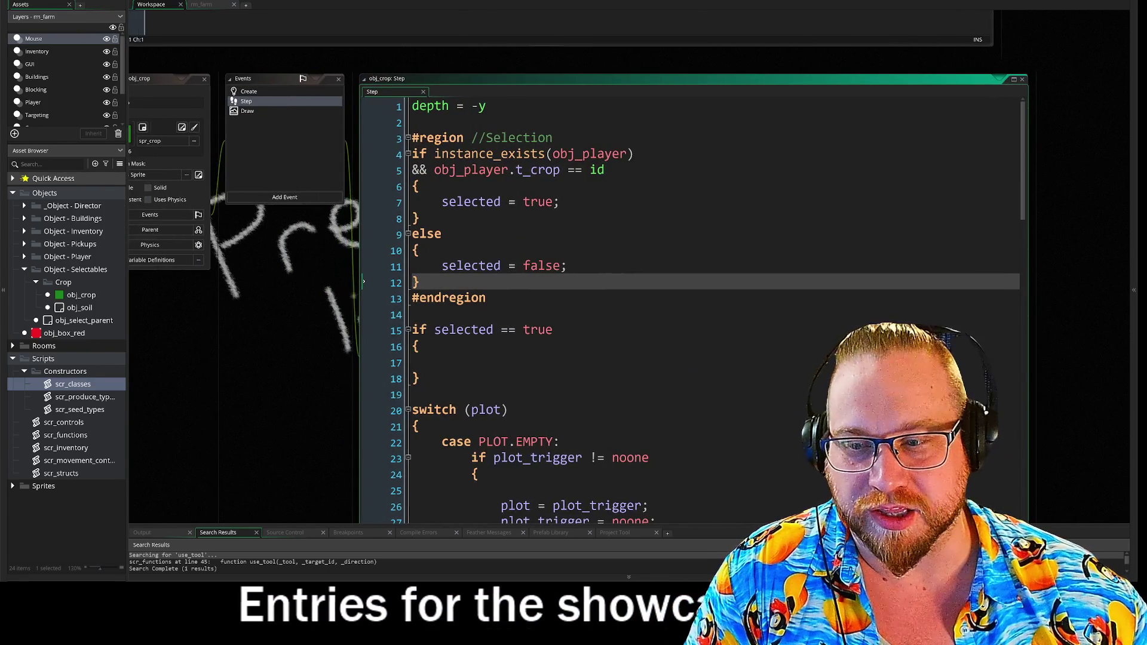
left_click_drag(298, 270, 343, 306)
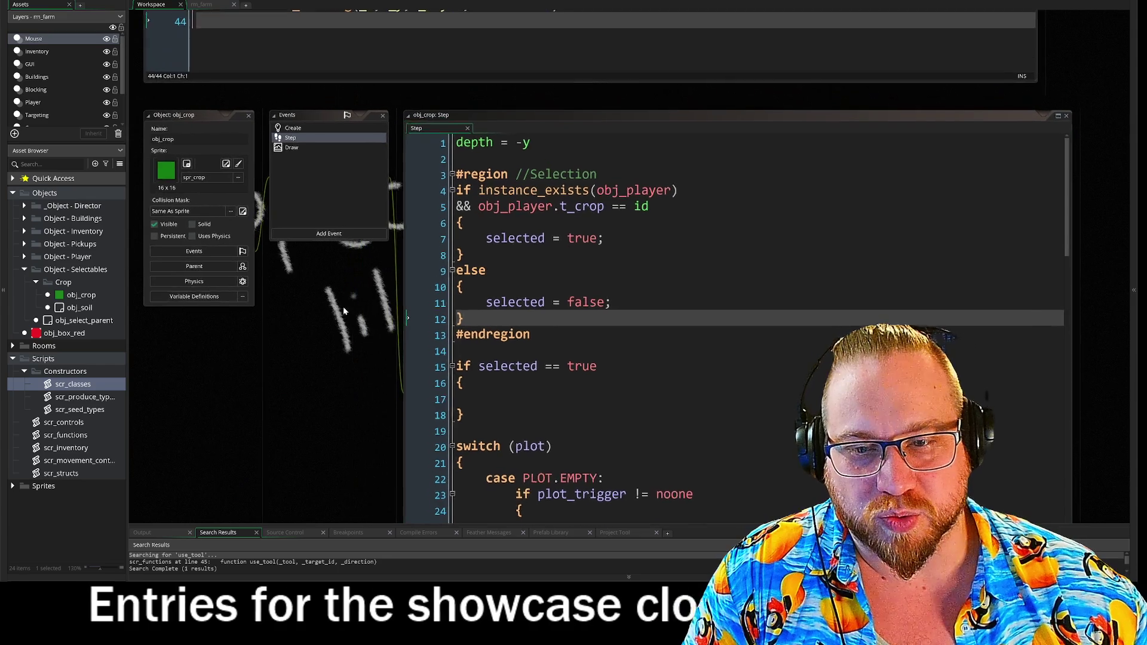
Expand the Object - Player folder in the Asset Browser and open obj_player.
left_click(25, 206)
left_click(24, 205)
left_click(24, 256)
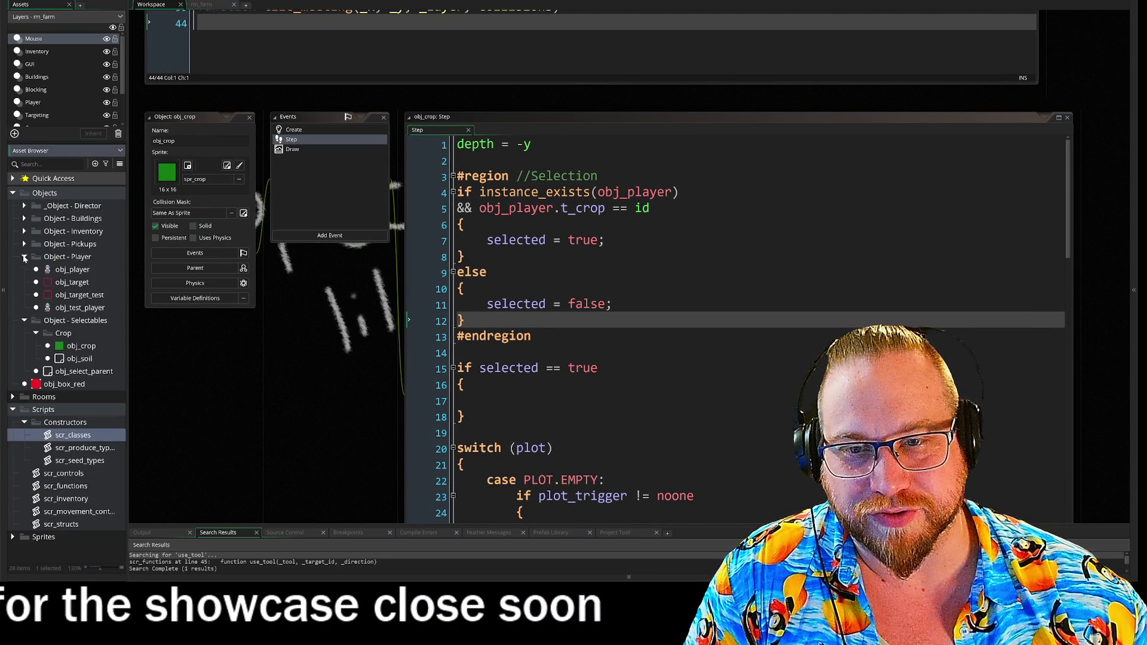
double_click(56, 272)
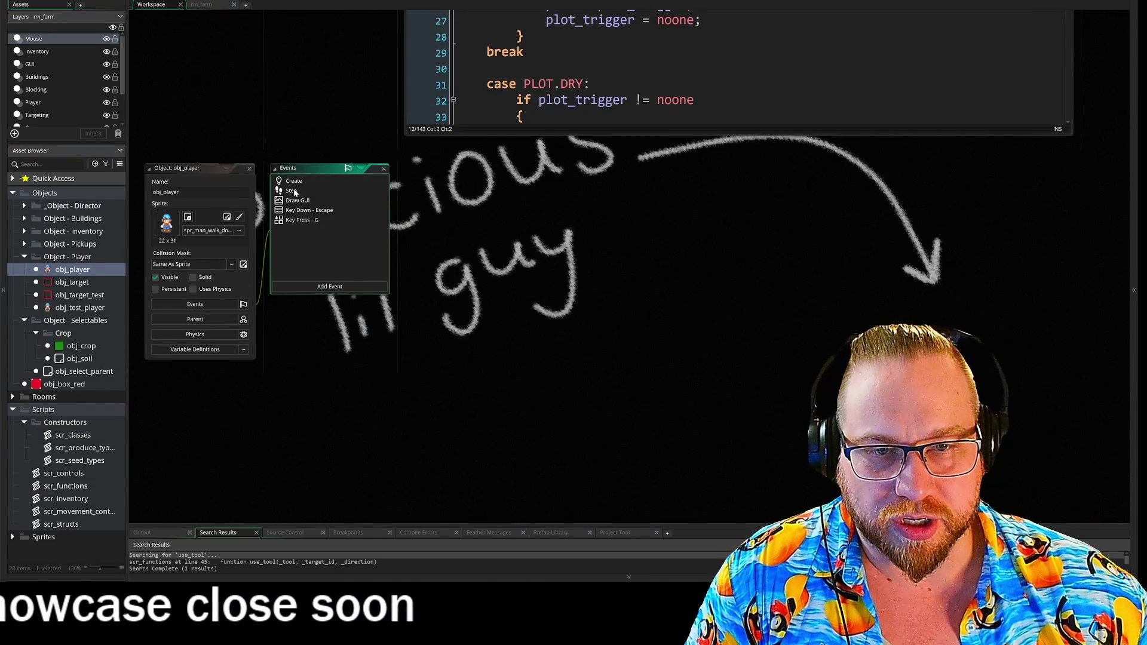
Open obj_player's Step event and enlarge its code editor to show the facing switch.
double_click(293, 190)
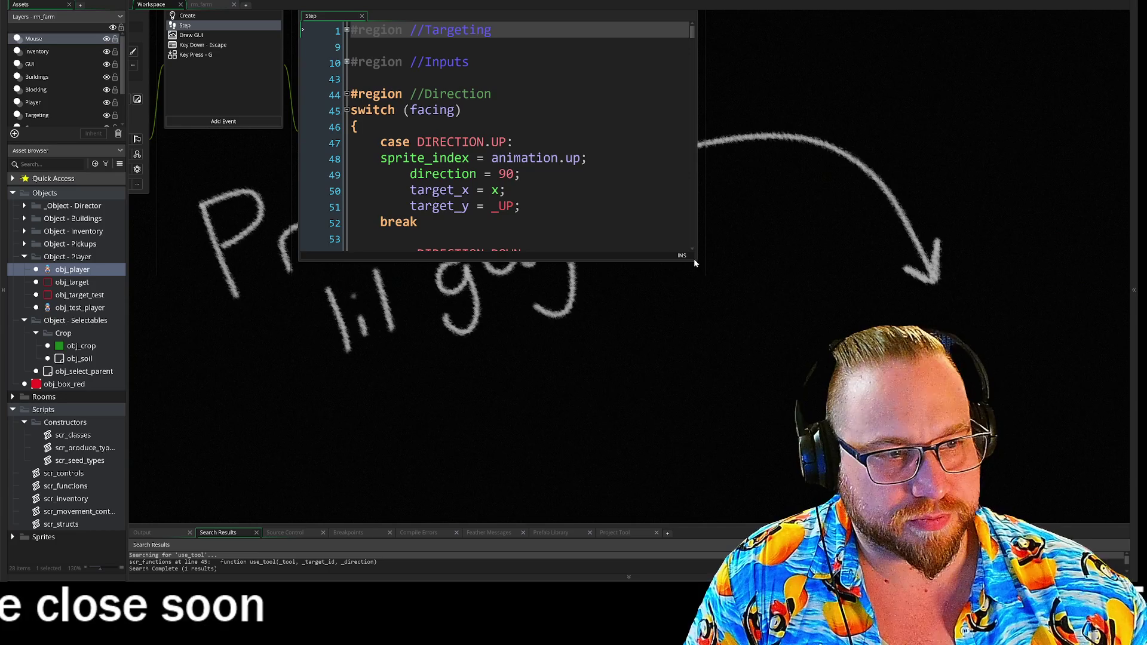
left_click_drag(696, 262, 938, 523)
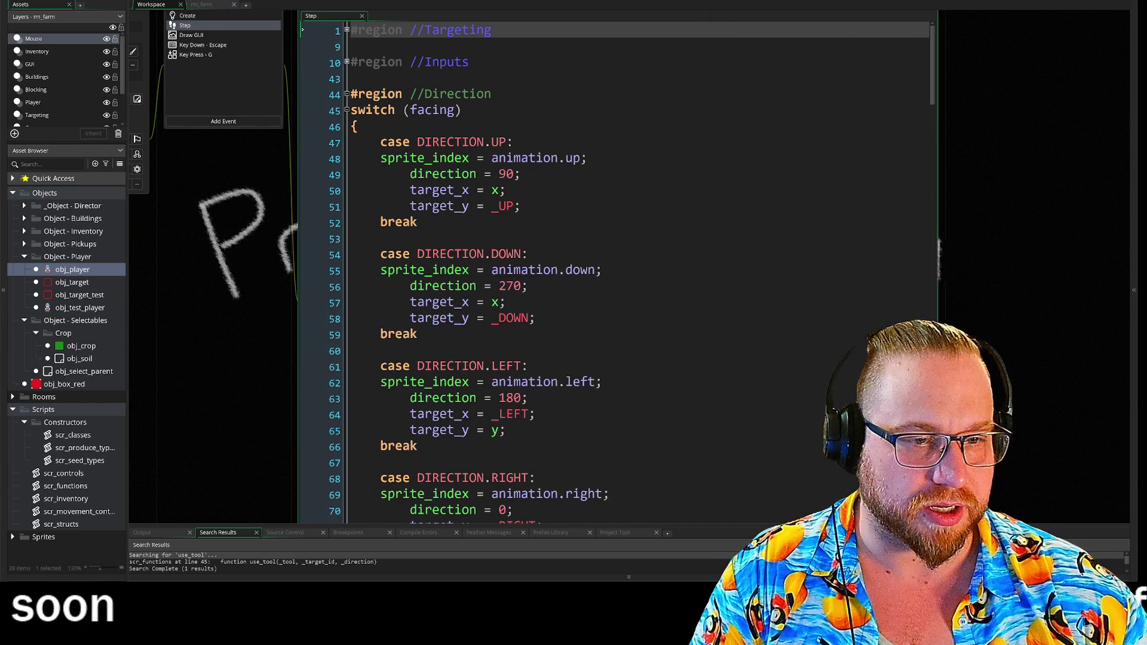
left_click(505, 302)
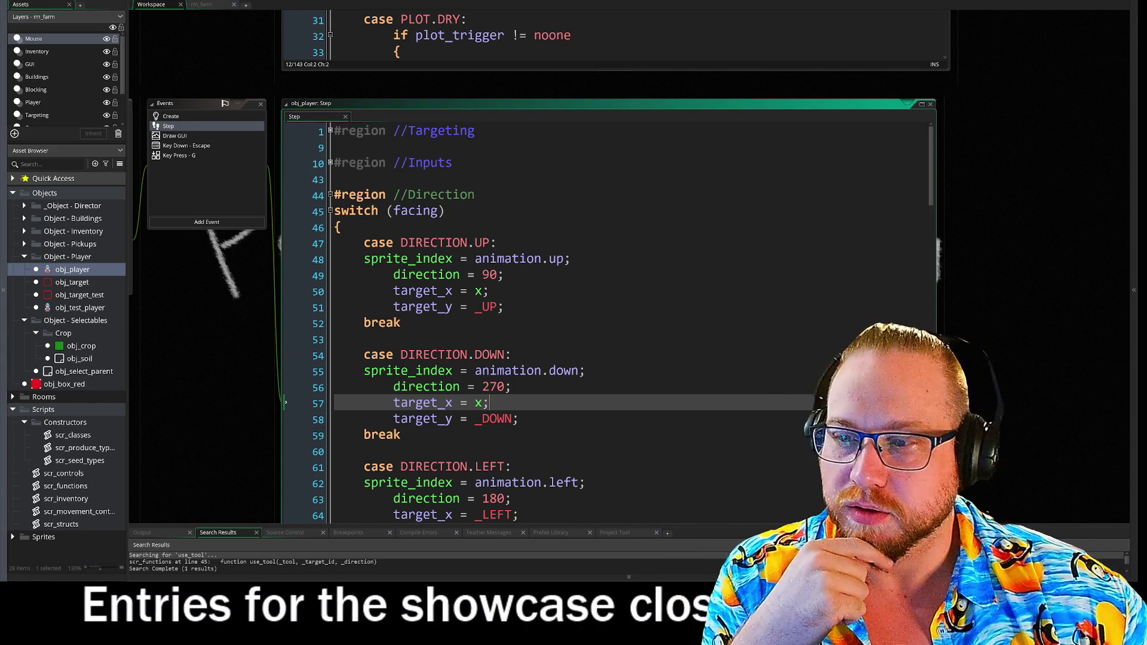
left_click_drag(1004, 293, 1022, 276)
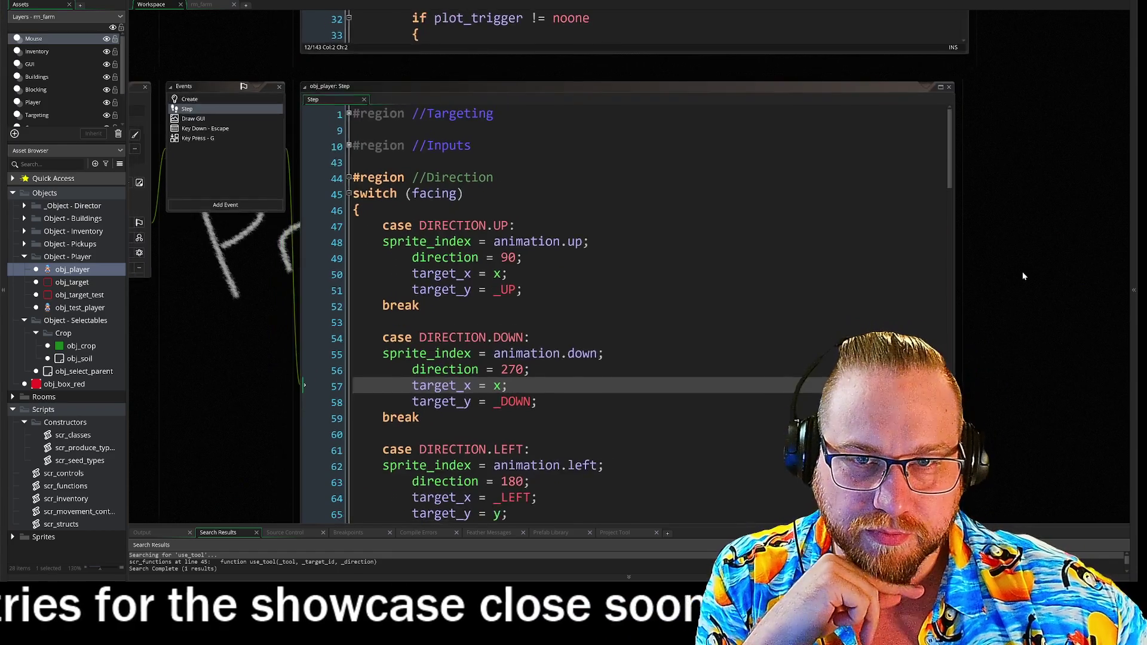
Unfold the Inputs and Targeting regions in obj_player's Step code.
left_click(530, 338)
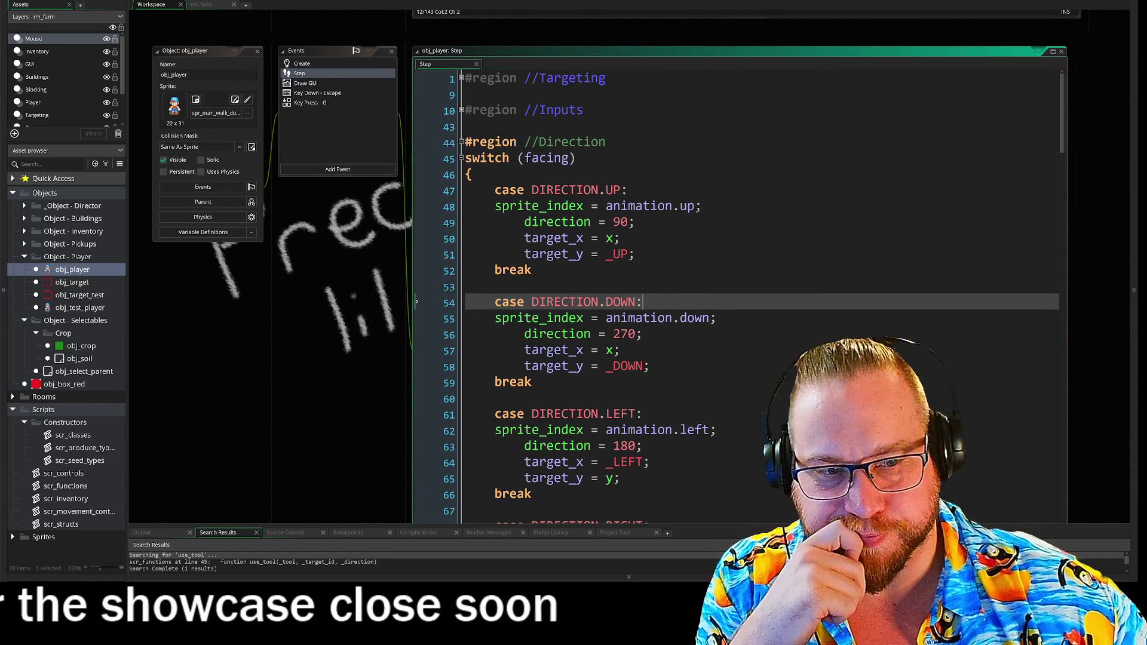
key("Down")
key("Down")
left_click_drag(466, 112, 404, 88)
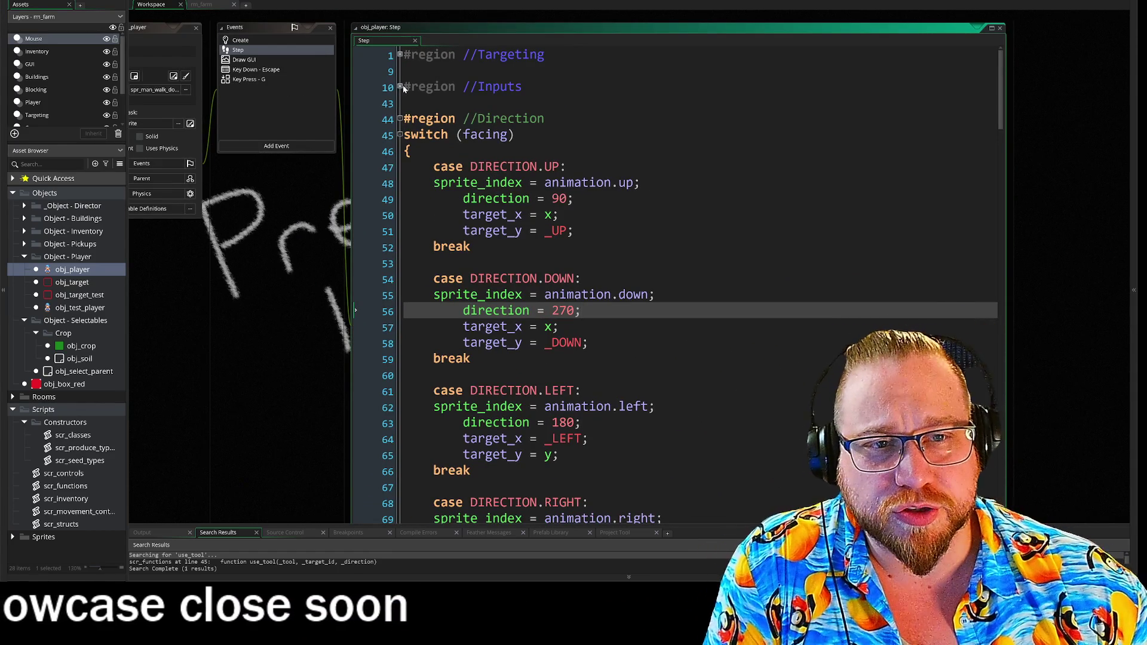
left_click(400, 86)
left_click(399, 54)
Scroll down to the Tool Cycling region and mark the end of the SLOT_ONE case.
left_click_drag(439, 327, 396, 257)
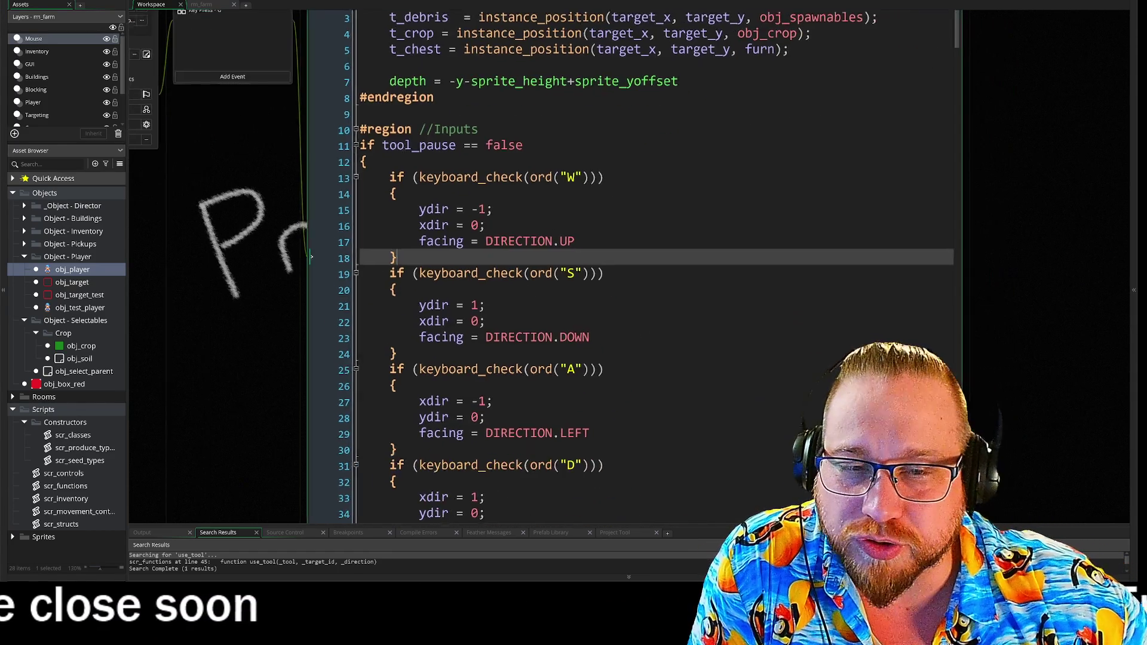
scroll(597, 269, "down", 10)
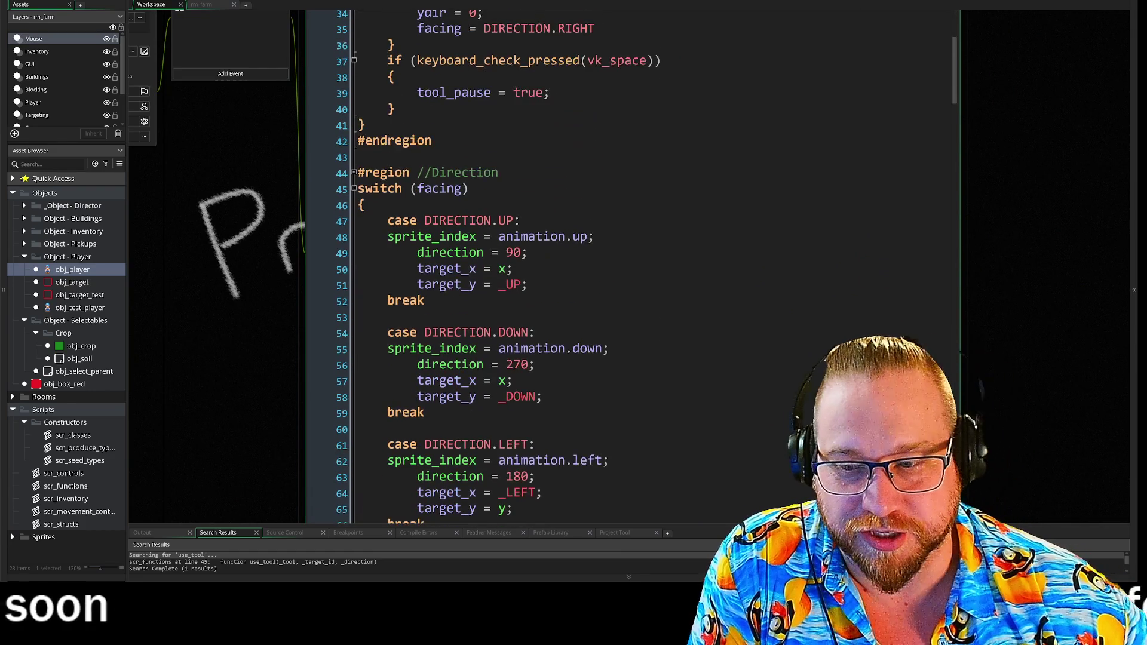
scroll(598, 269, "down", 2)
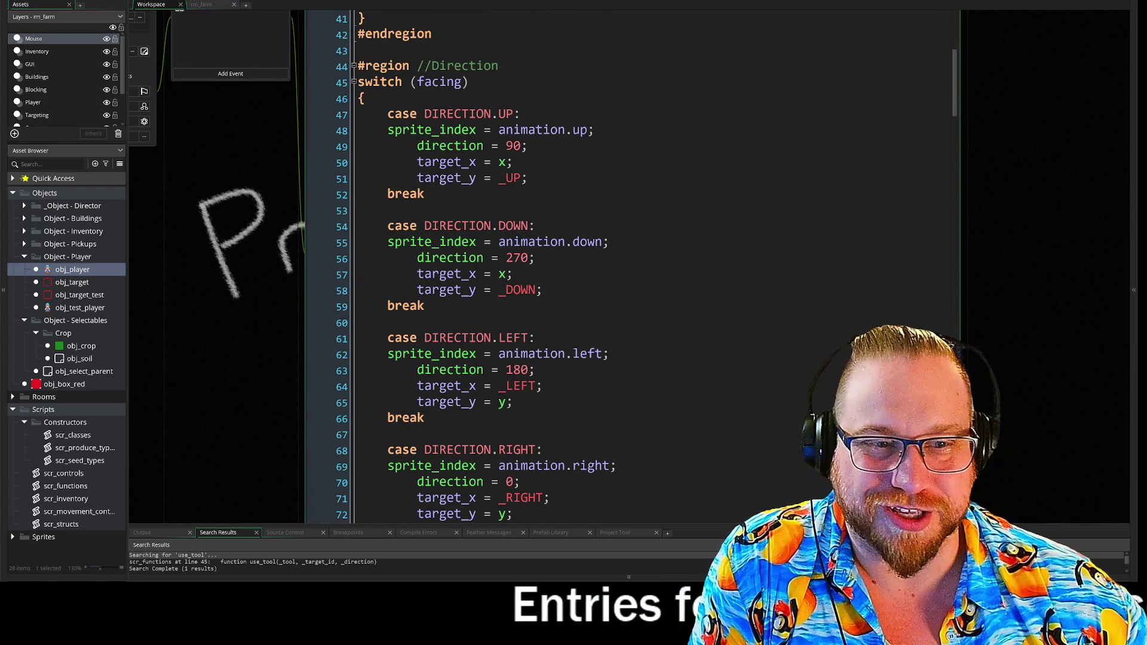
scroll(597, 269, "down", 8)
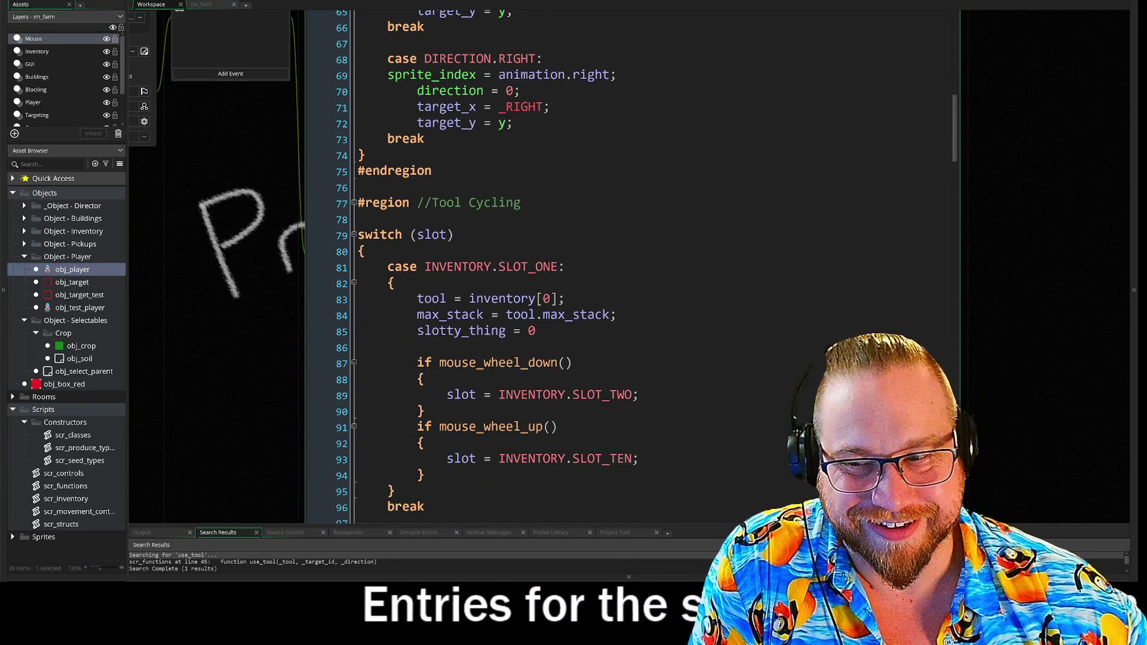
scroll(597, 268, "down", 1)
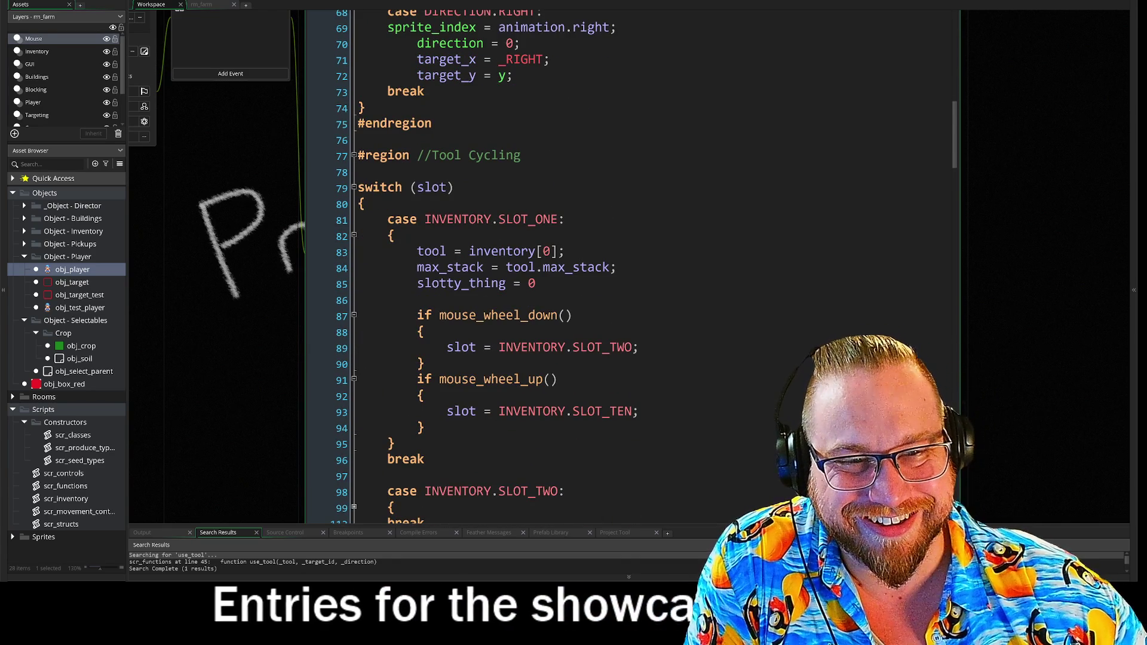
scroll(597, 269, "down", 2)
left_click(394, 328)
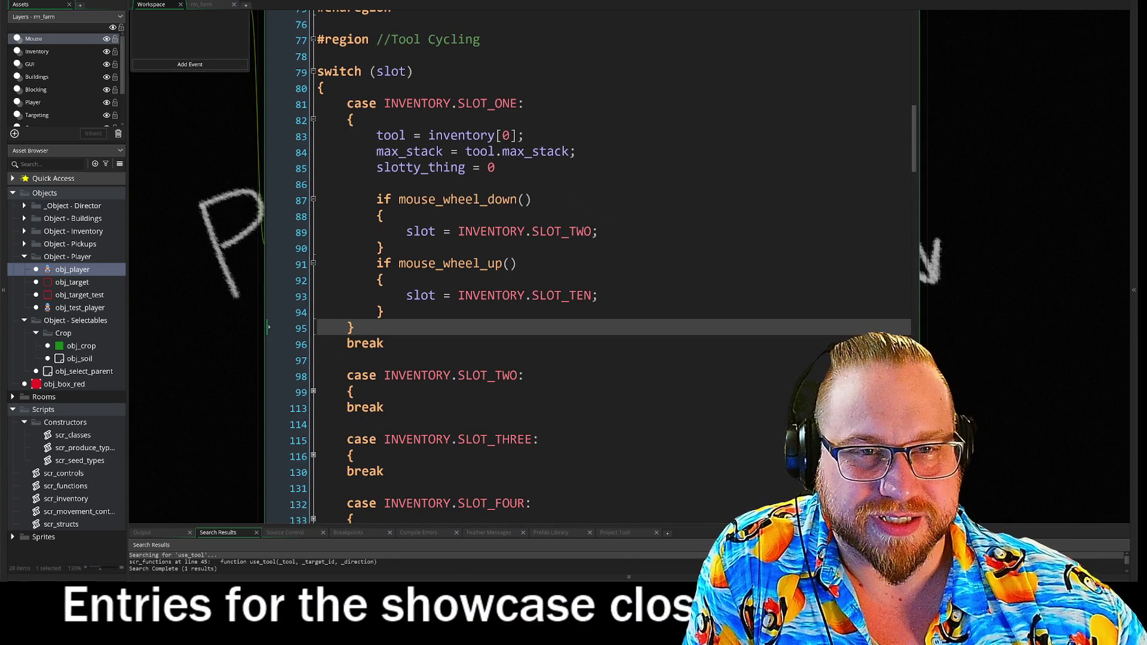
scroll(597, 269, "down", 12)
scroll(598, 268, "down", 5)
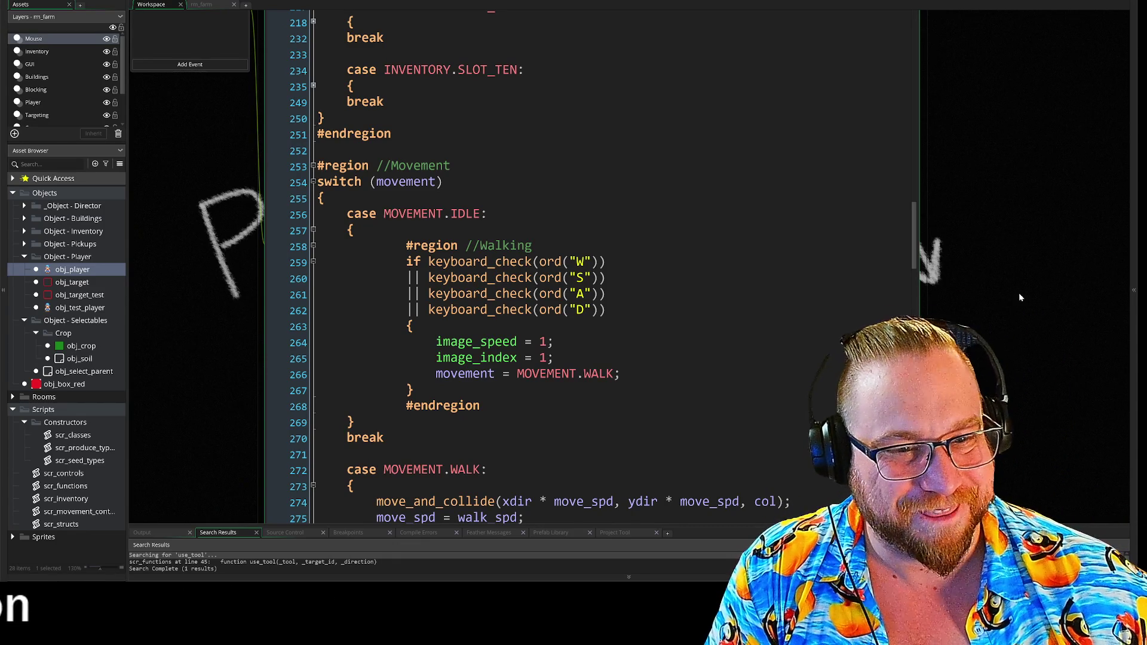
scroll(1010, 302, "down", 1)
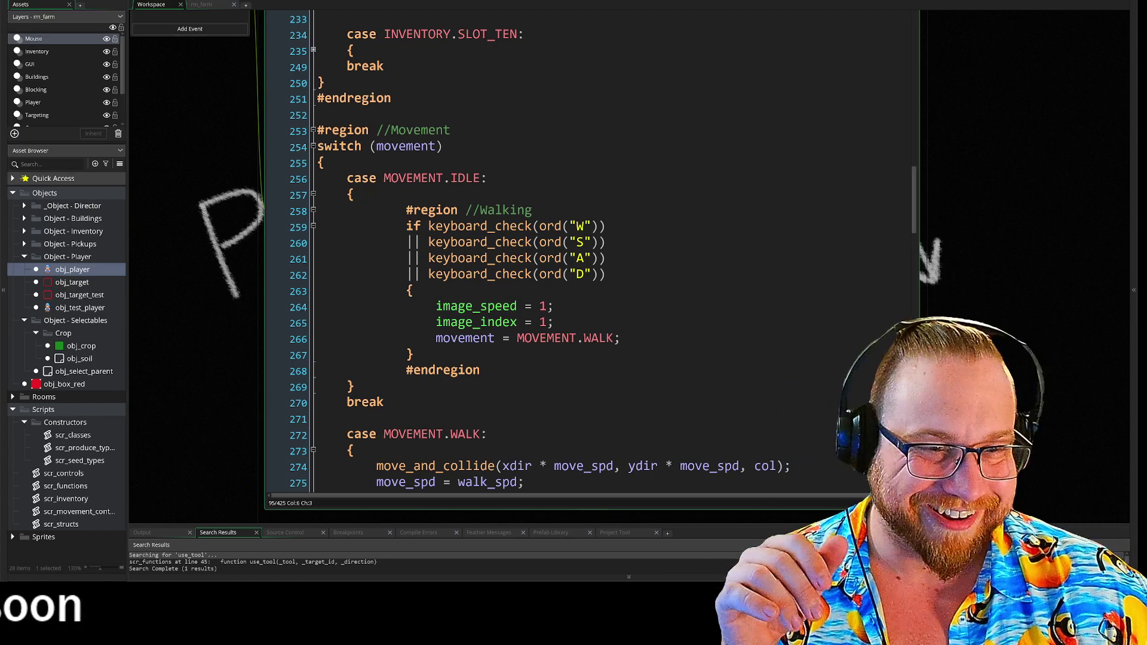
scroll(591, 250, "down", 2)
left_click(355, 289)
scroll(591, 251, "down", 3)
scroll(591, 251, "down", 10)
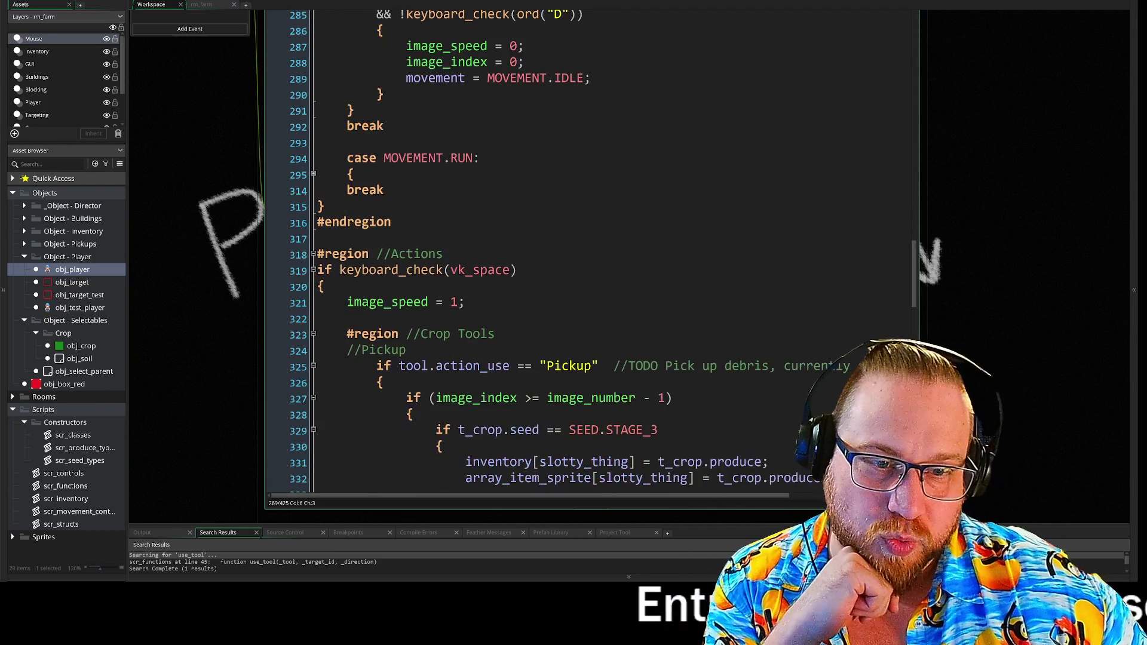
scroll(591, 251, "down", 8)
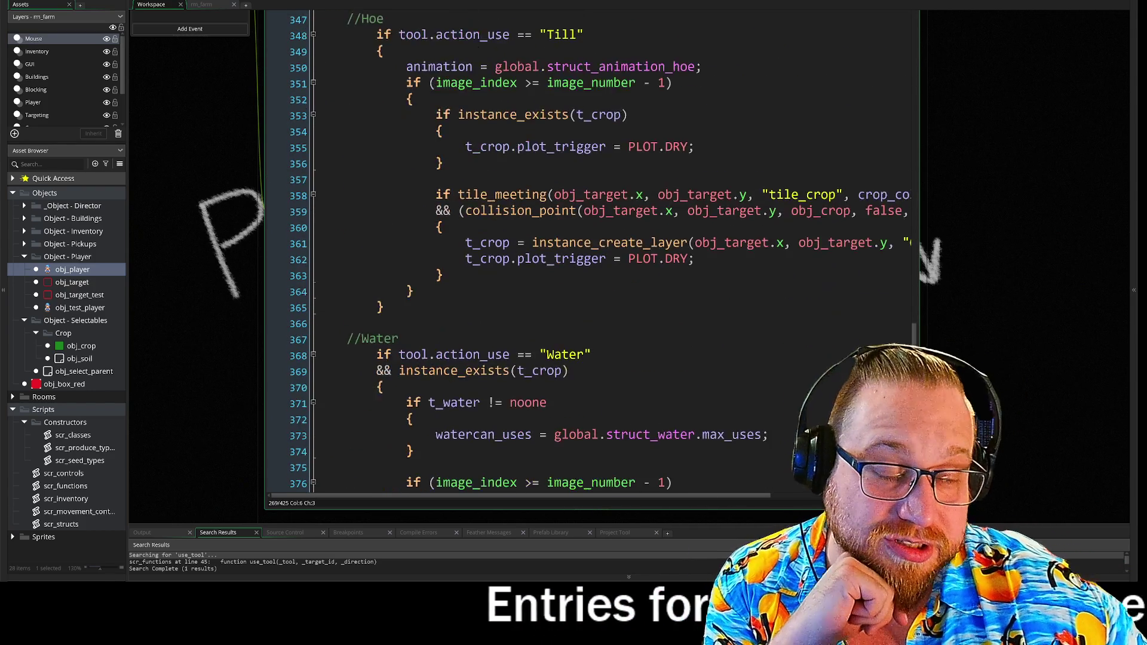
scroll(591, 251, "down", 4)
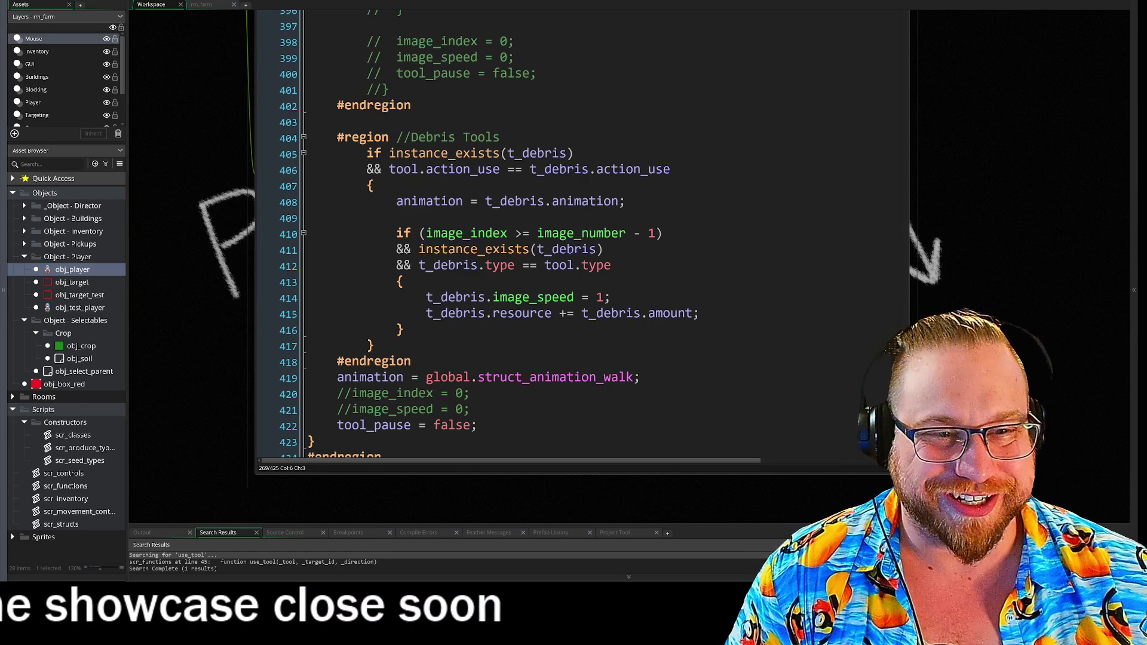
Close the obj_player object and its code editors.
scroll(227, 188, "up", 3)
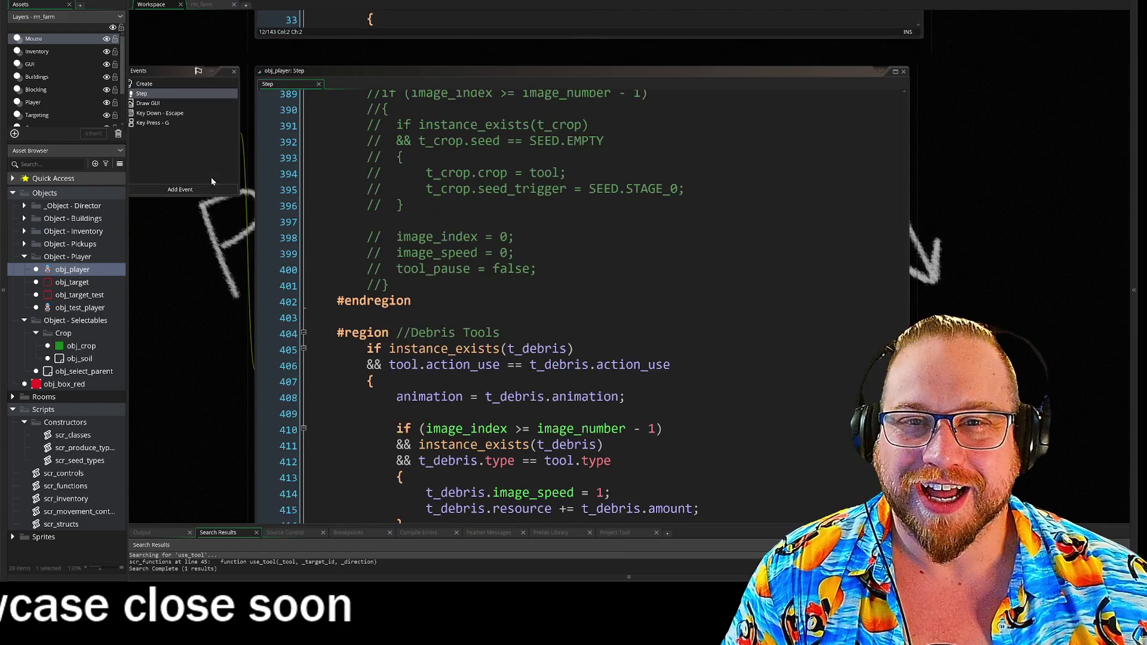
scroll(242, 61, "left", 5)
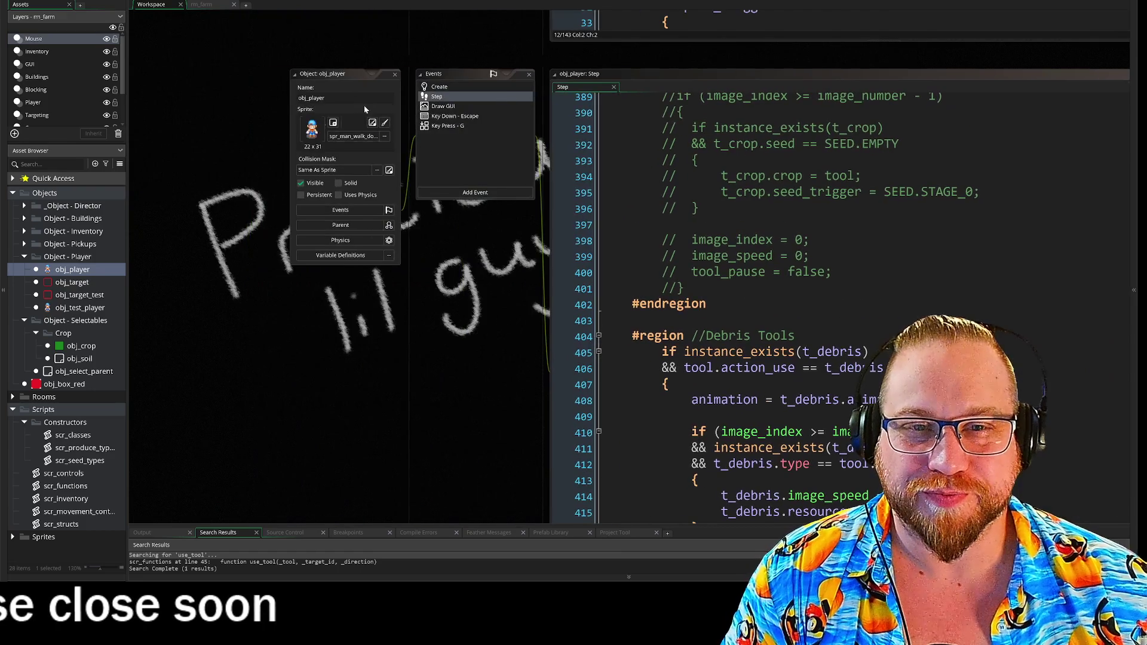
left_click(395, 74)
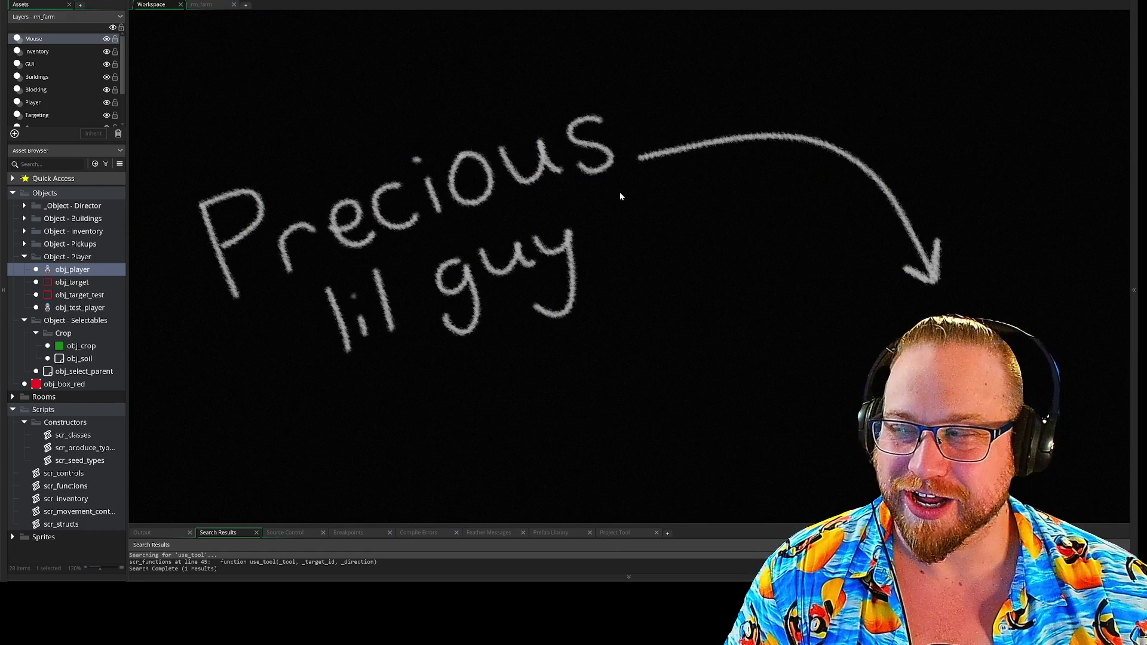
Bring obj_crop's Step code into view, with the scr_functions script above it.
scroll(648, 203, "up", 10)
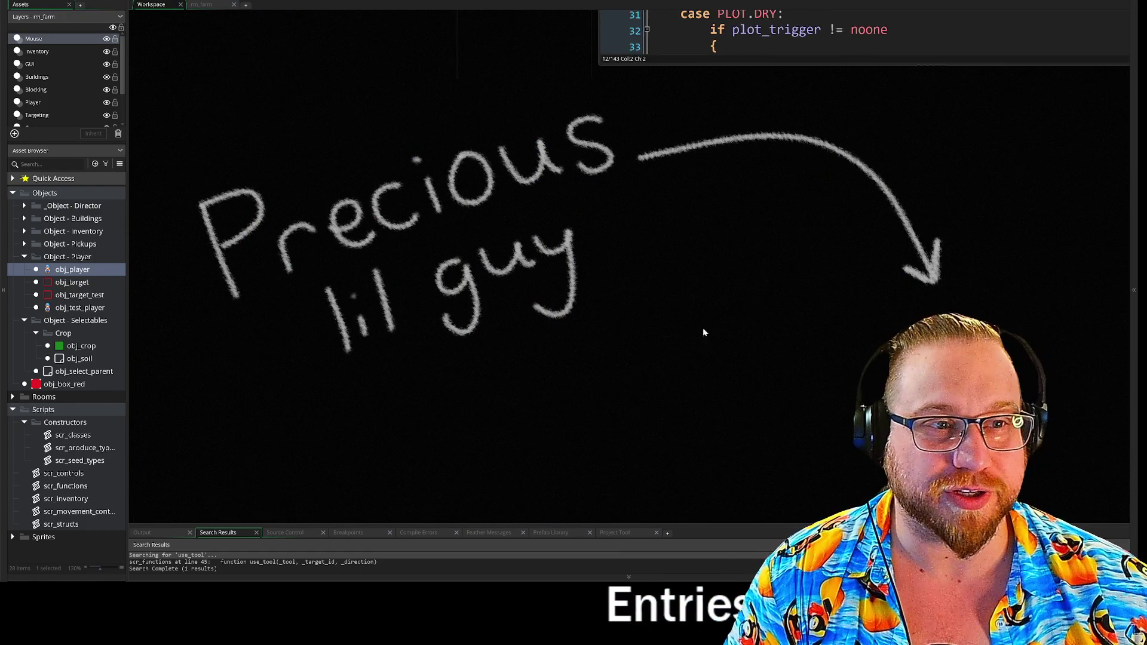
mouse_move(568, 265)
left_mouse_down()
mouse_move(582, 382)
mouse_move(382, 367)
left_mouse_up()
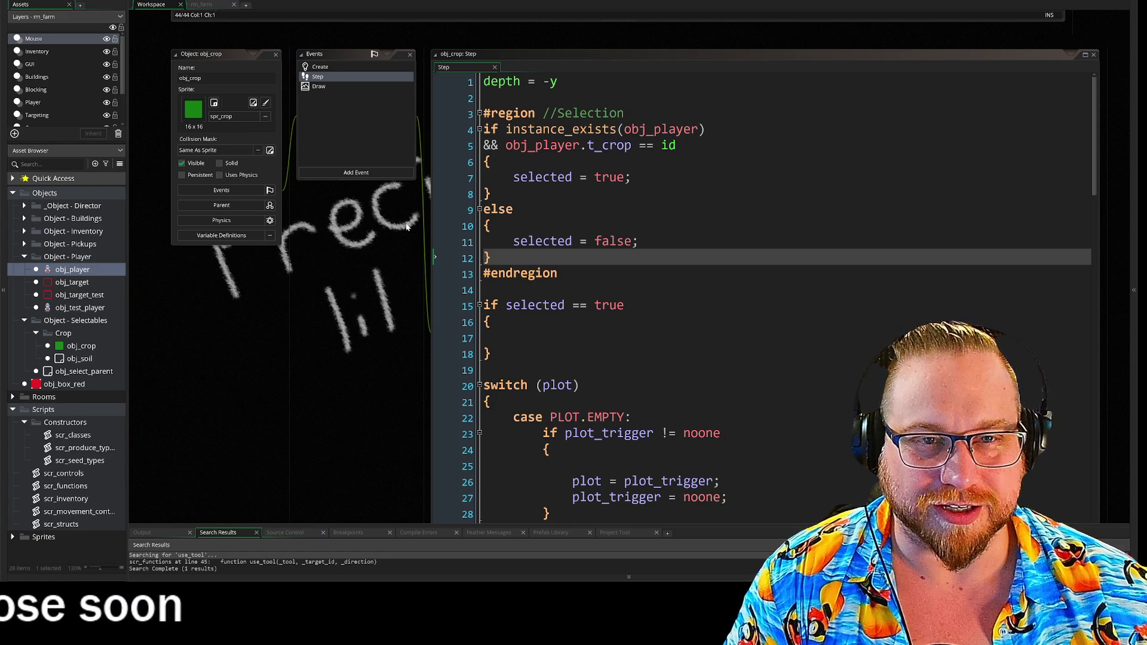
left_click_drag(288, 40, 325, 196)
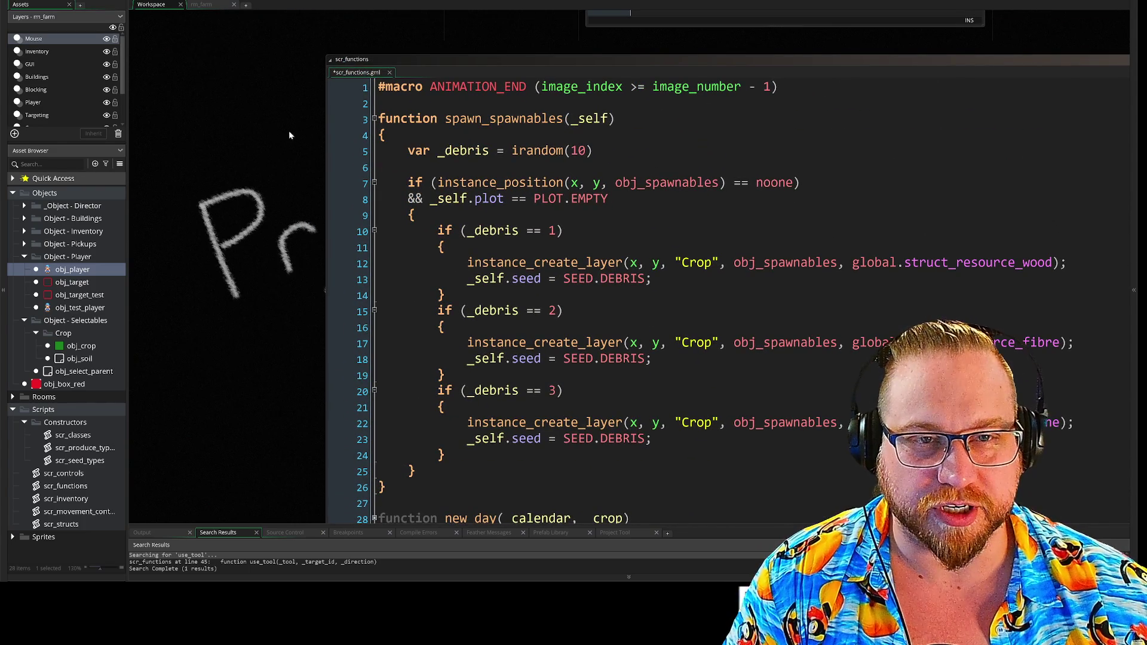
Close scr_functions and scroll to obj_item_loose's Create code below the tool_array code.
left_click(348, 275)
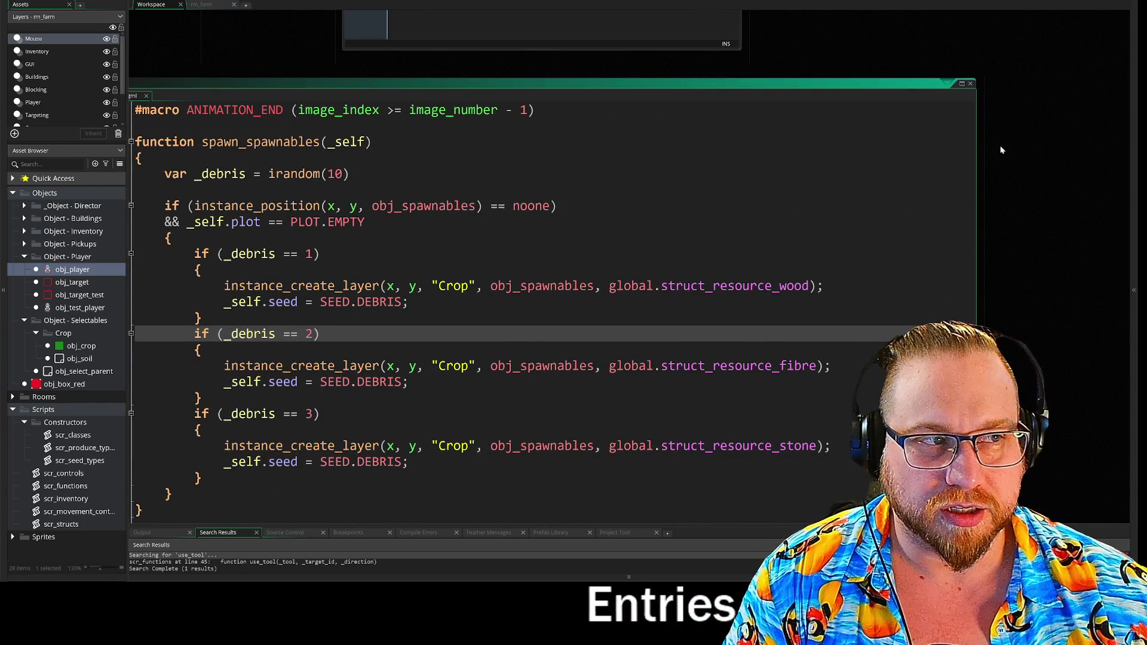
left_click(971, 85)
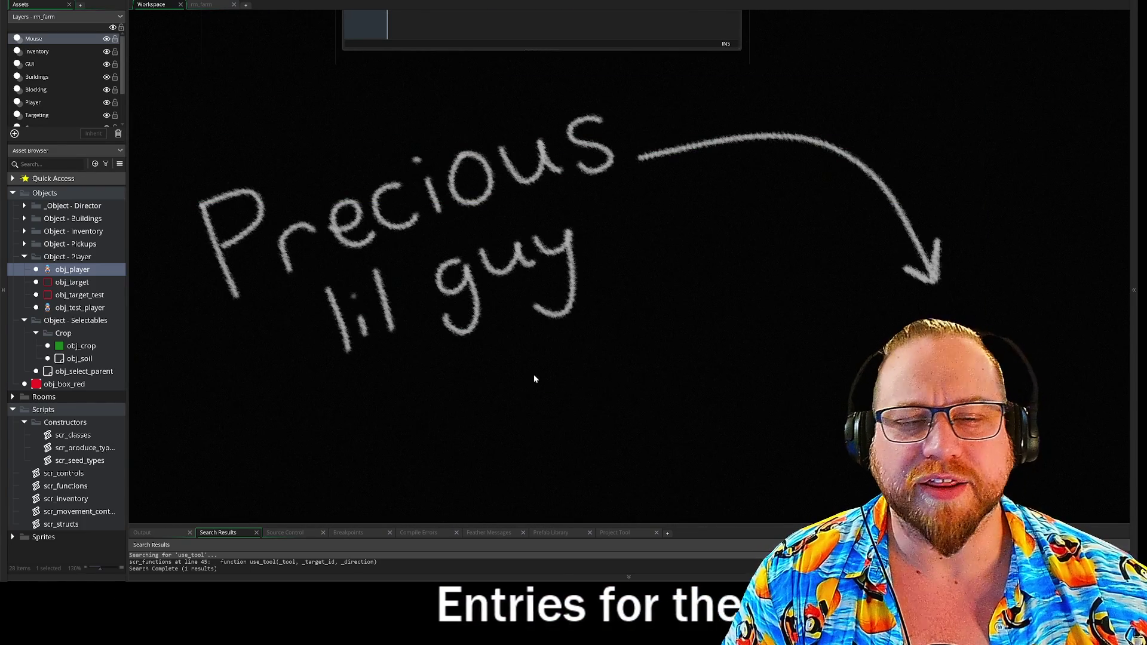
scroll(649, 232, "down", 3)
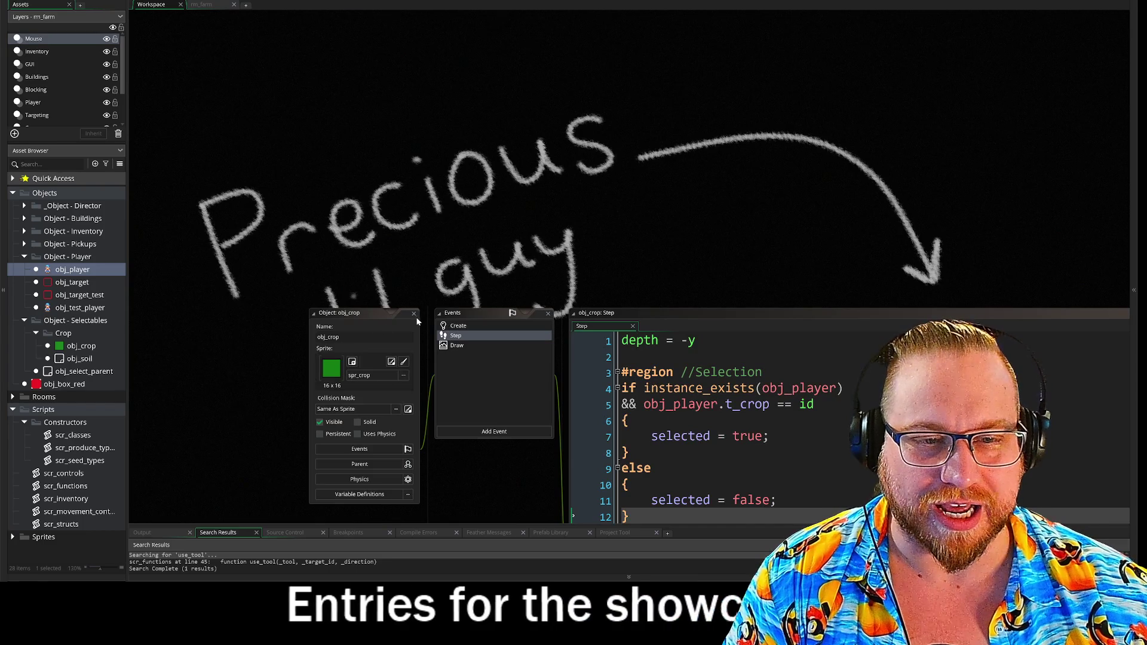
scroll(478, 298, "down", 5)
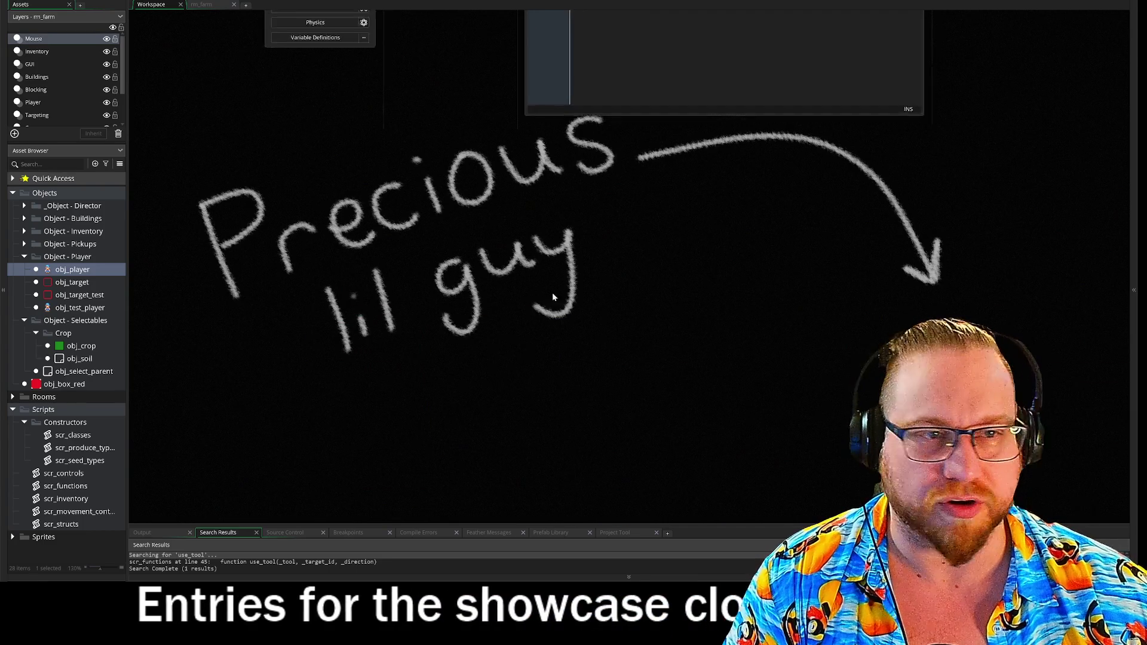
scroll(560, 263, "up", 1)
scroll(508, 257, "up", 3)
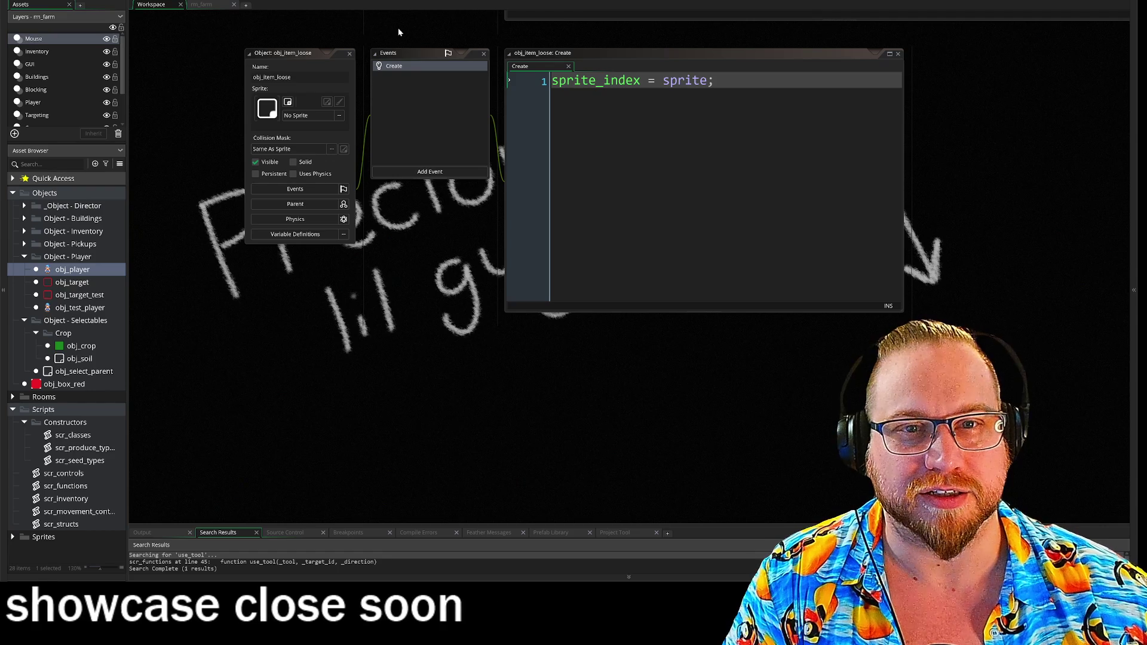
scroll(363, 246, "up", 6)
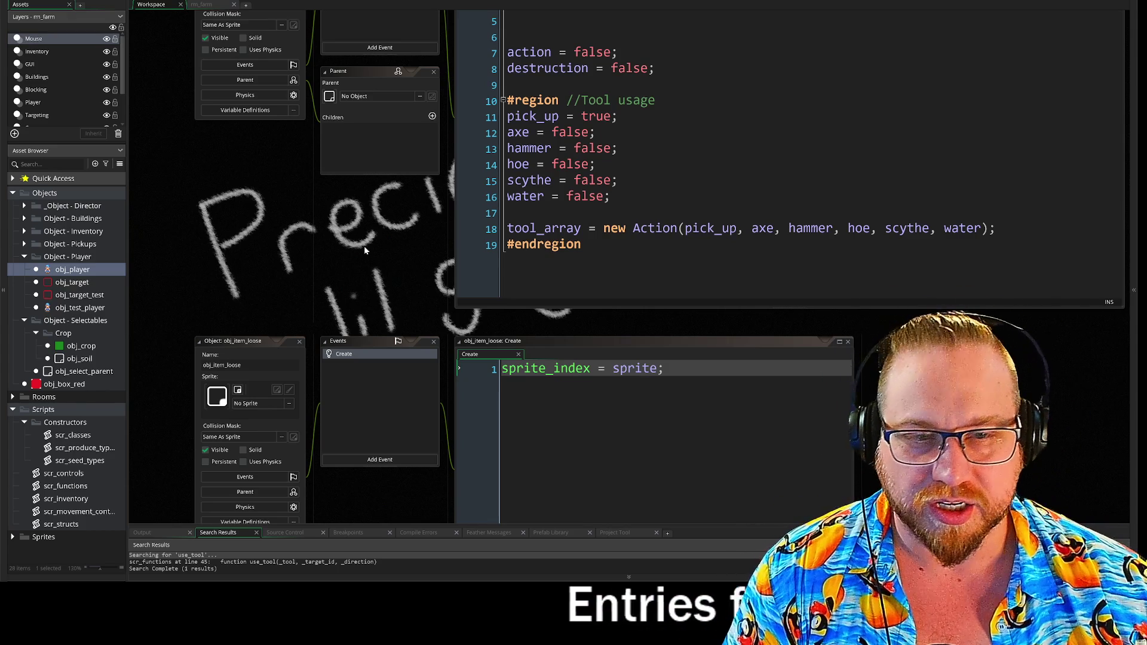
Show obj_spawnables' full Create code and select the pick_up through scythe variable lines.
left_click_drag(421, 214, 406, 344)
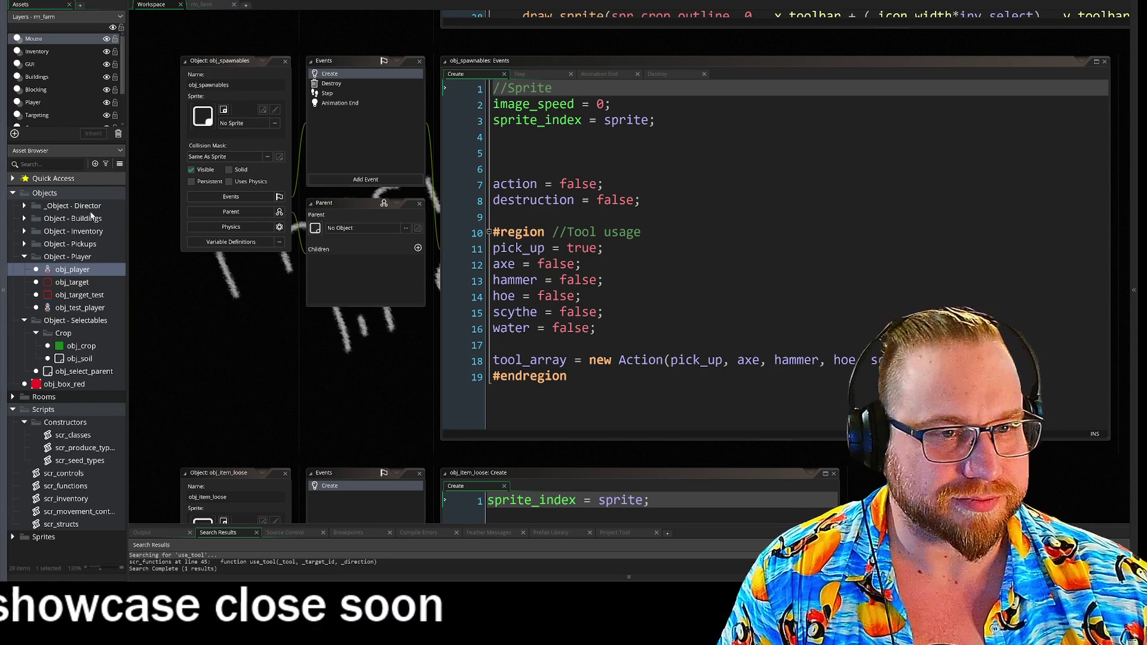
left_click_drag(413, 378, 364, 338)
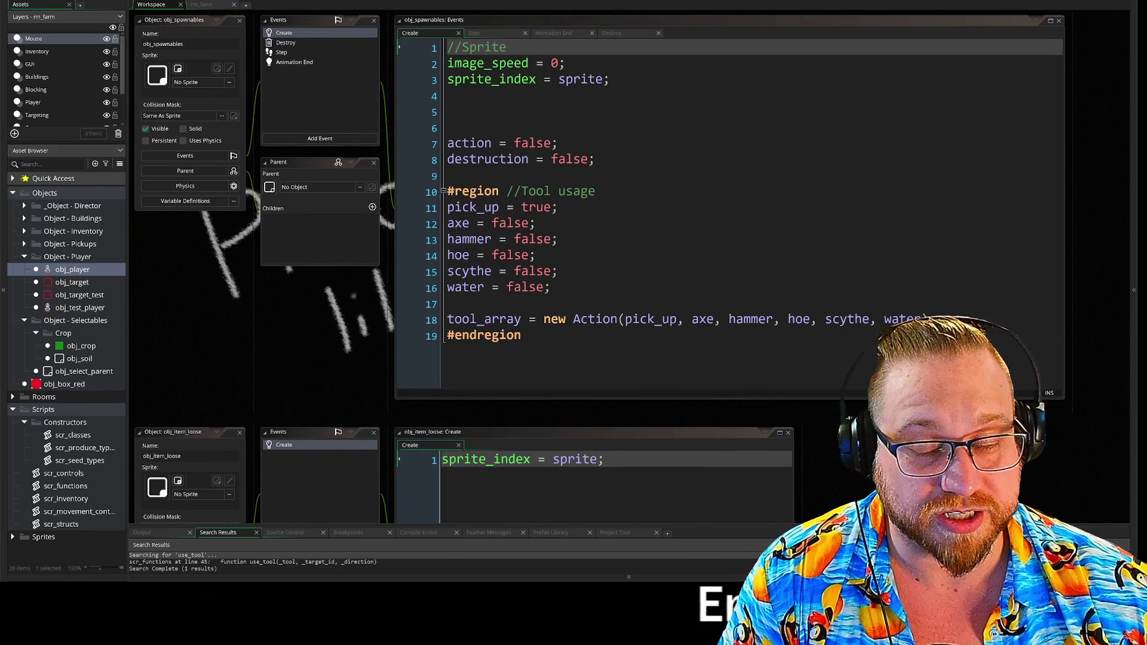
left_click_drag(245, 310, 245, 347)
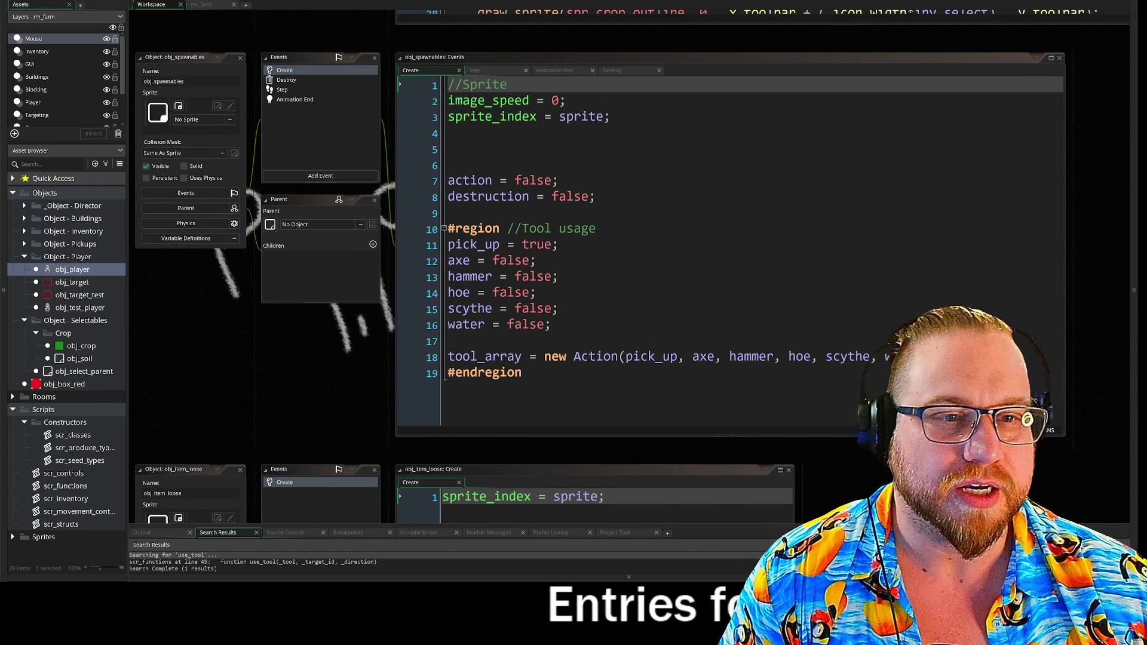
left_click(536, 292)
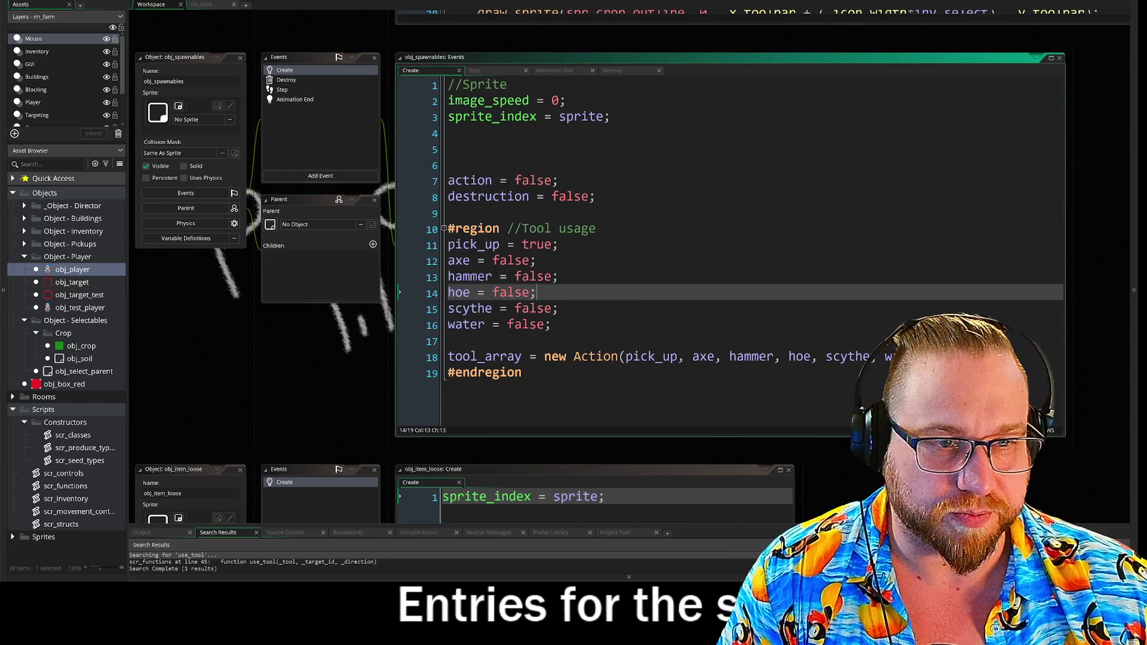
left_click_drag(448, 244, 558, 308)
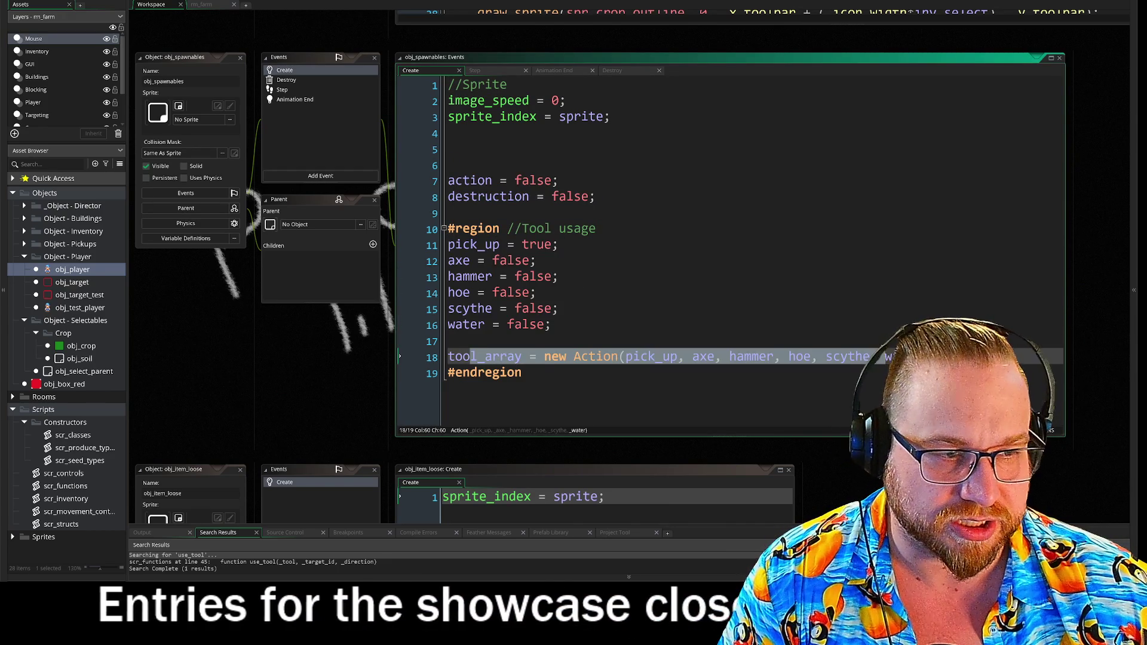
left_click(550, 324)
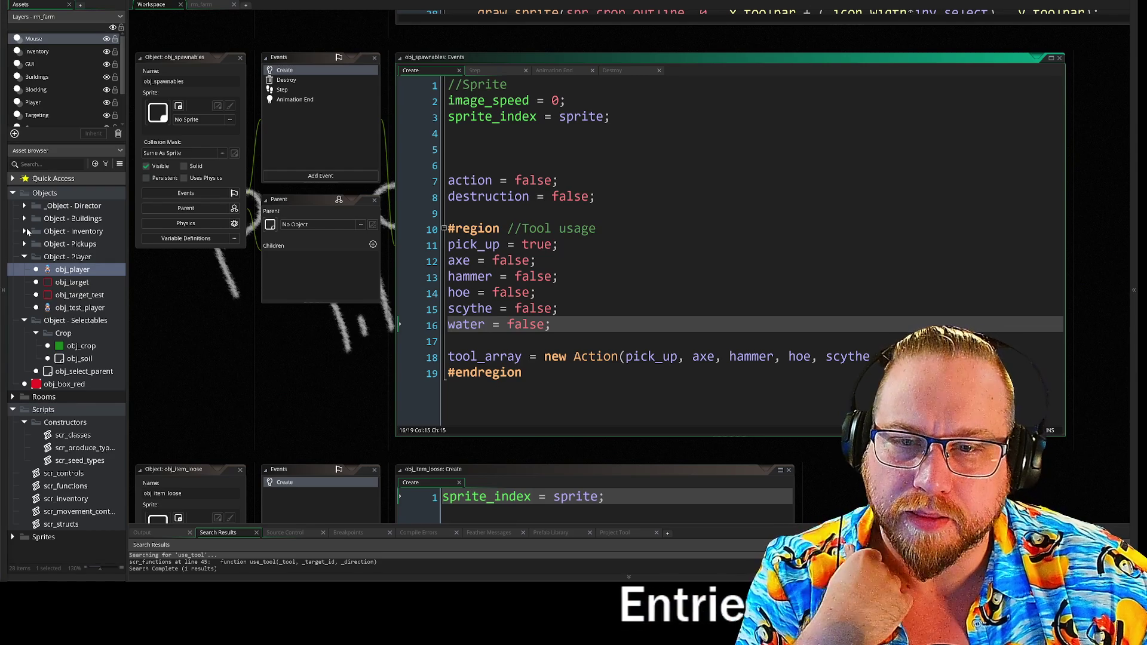
Expand the Object - Pickups folder, then bring the Visitor Statistics chart on screen.
left_click(24, 244)
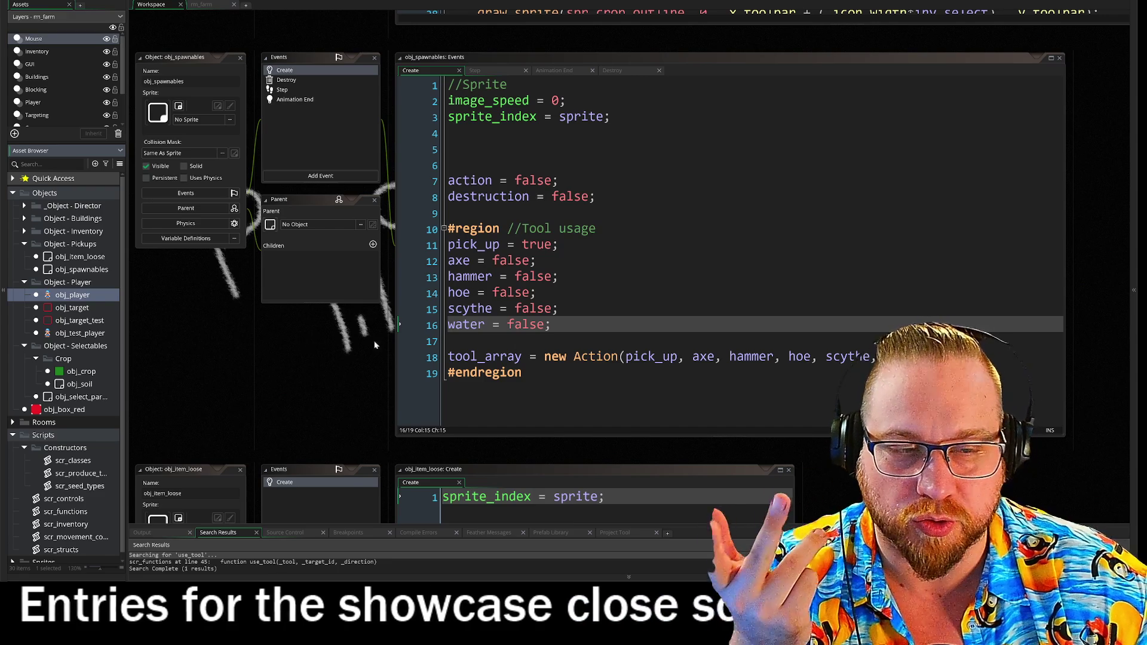
left_click(558, 308)
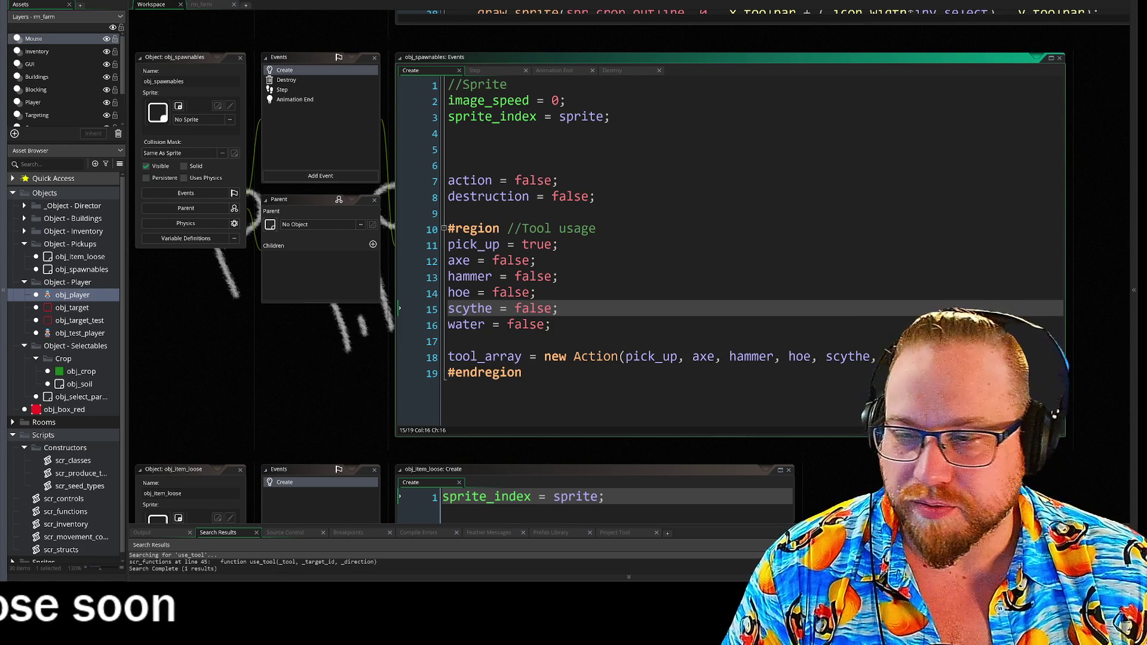
mouse_move(230, 44)
left_mouse_down()
mouse_move(277, 25)
mouse_move(238, 4)
mouse_move(214, 19)
left_mouse_up()
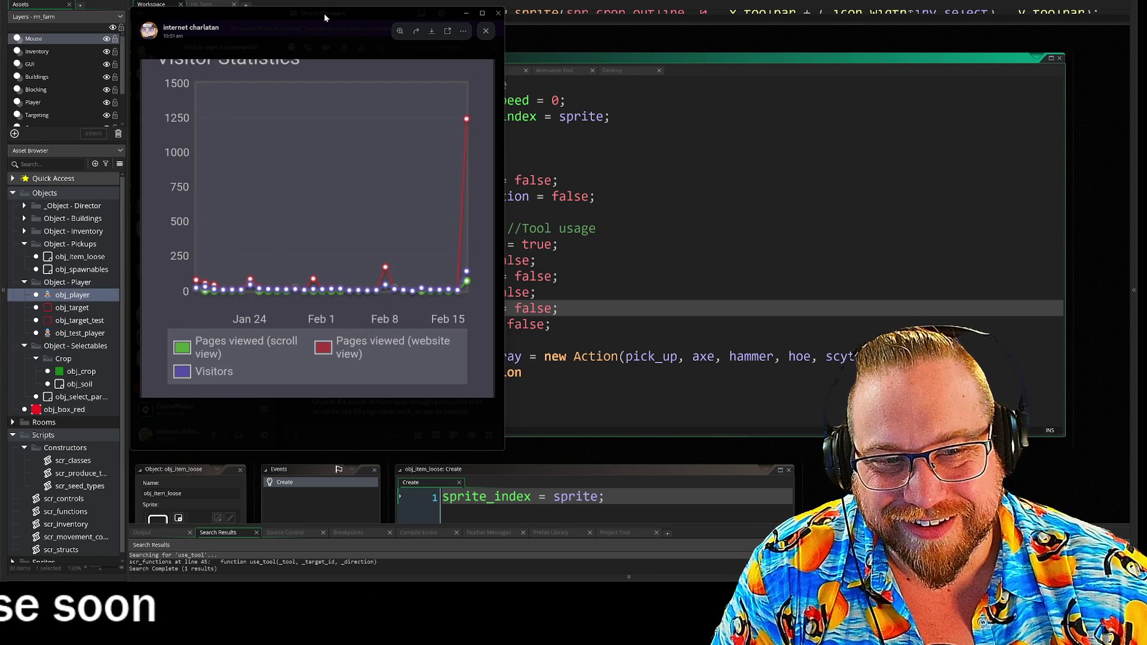
Move the Visitor Statistics chart off the left edge to uncover the obj_spawnables Create code.
left_click_drag(324, 13, 0, 15)
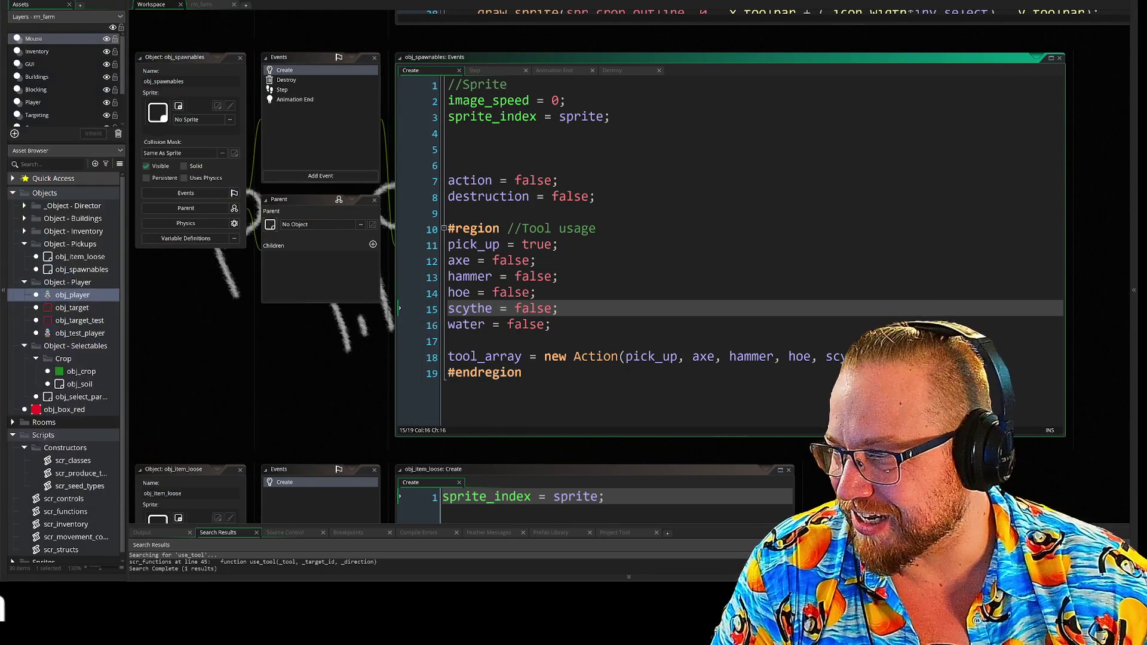
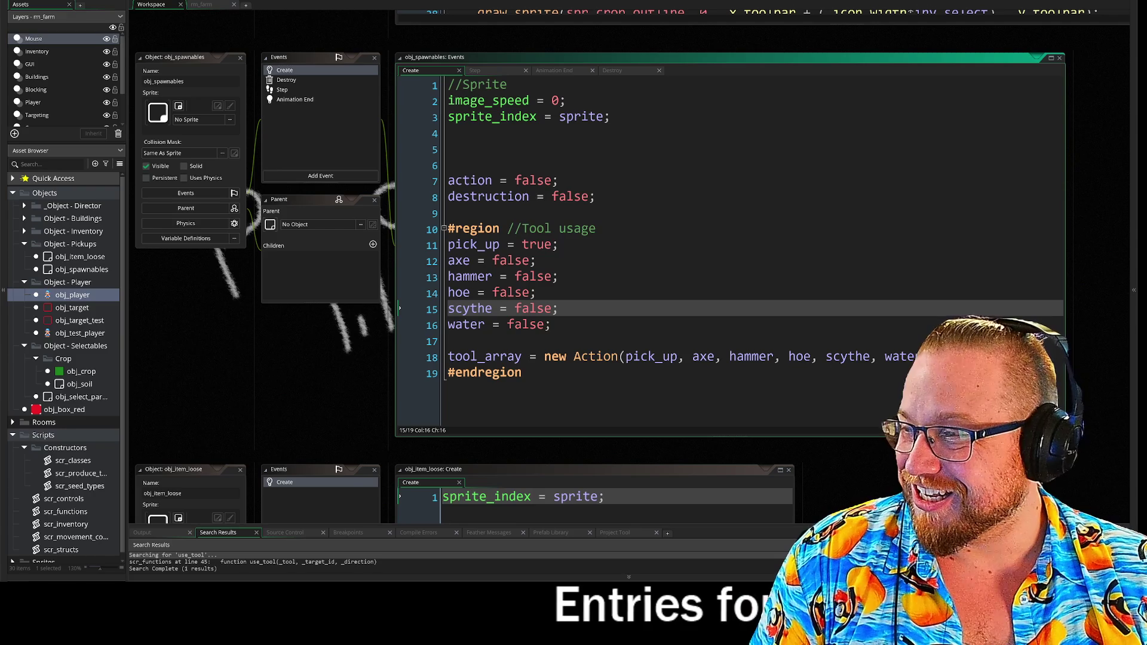
Drag the Discord viewer showing the Blue Carl vs Red Carl poster over the code editor's upper-left.
mouse_move(0, 135)
left_mouse_down()
mouse_move(69, 135)
mouse_move(227, 12)
mouse_move(219, 2)
left_mouse_up()
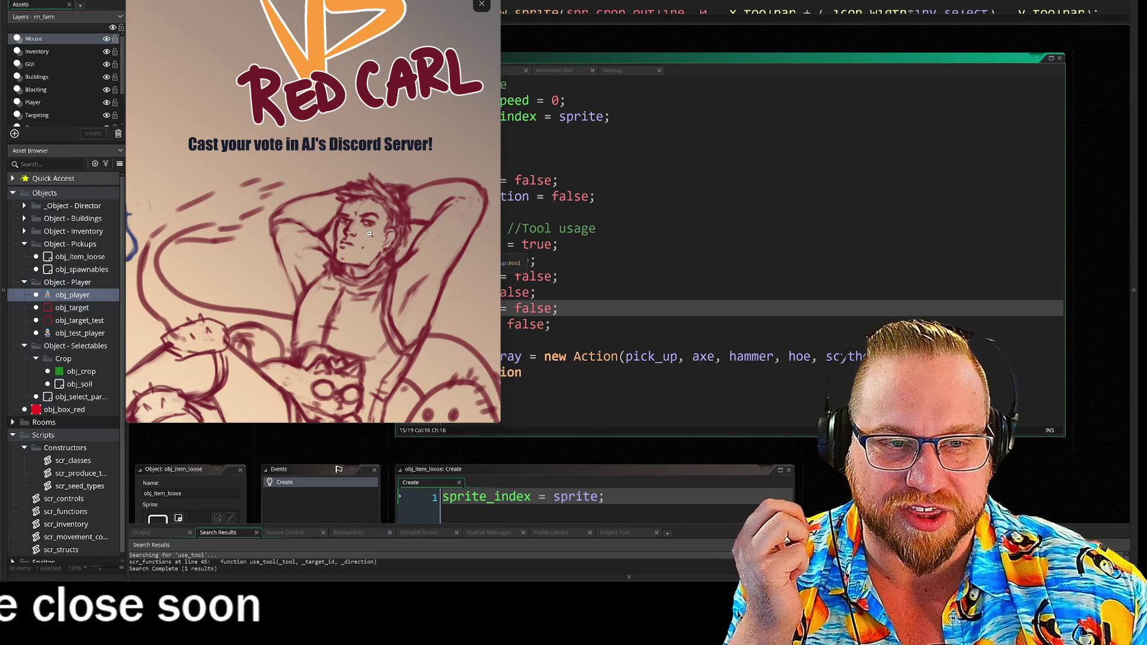
Zoom in on the Blue Carl figure and back out, then close the poster viewer.
left_click(370, 233)
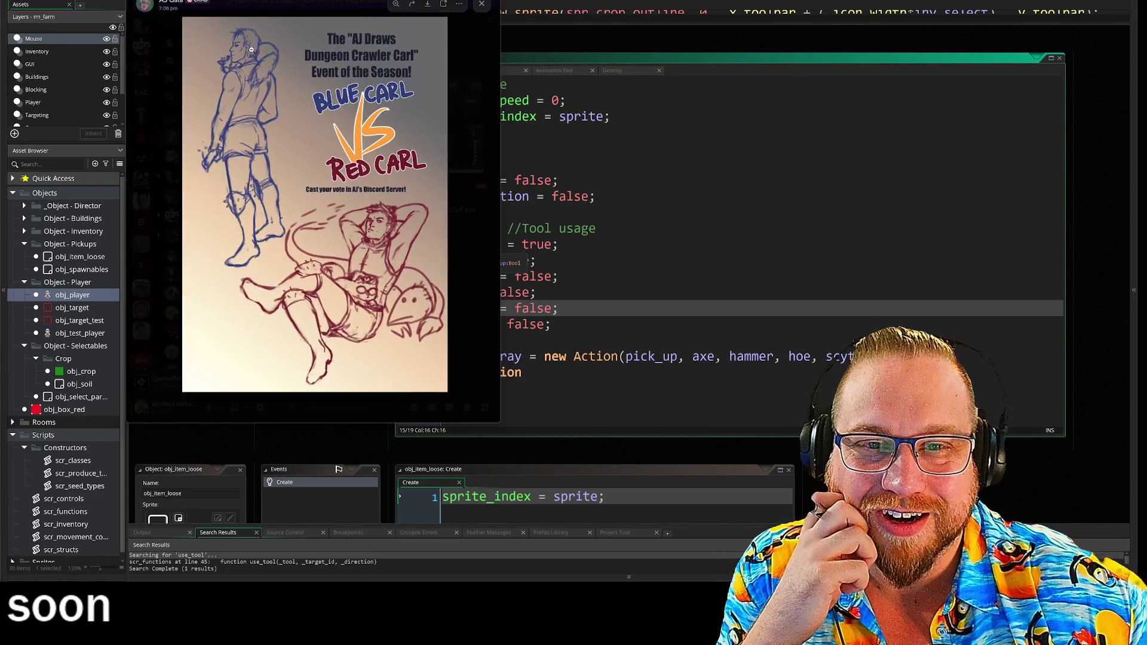
left_click(251, 50)
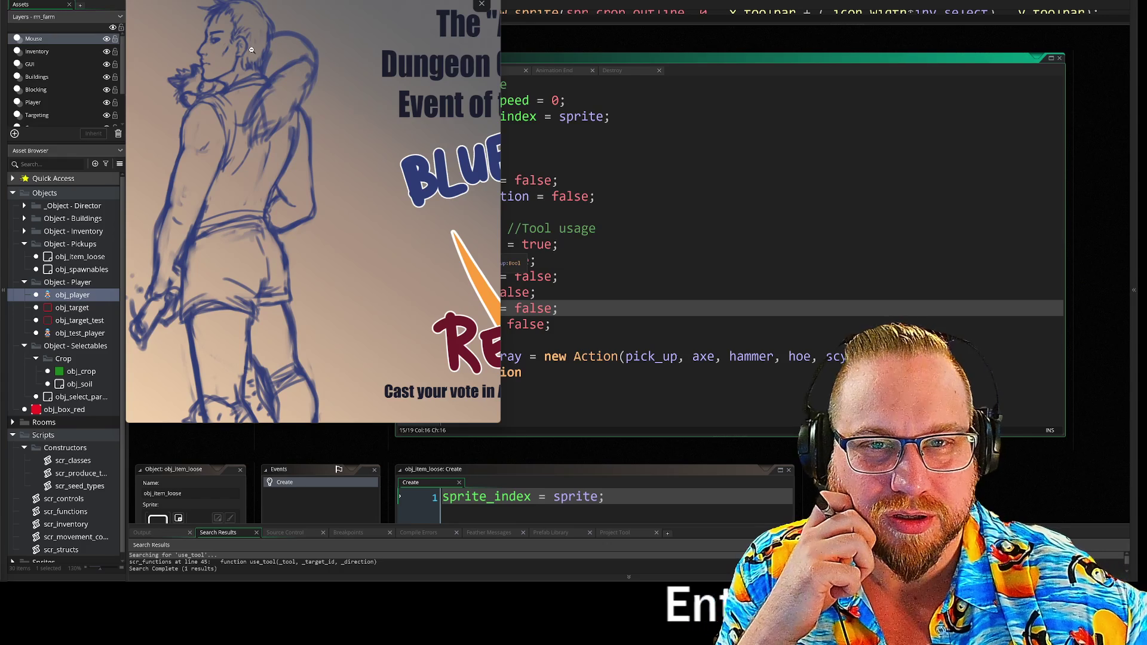
left_click(251, 49)
key("Escape")
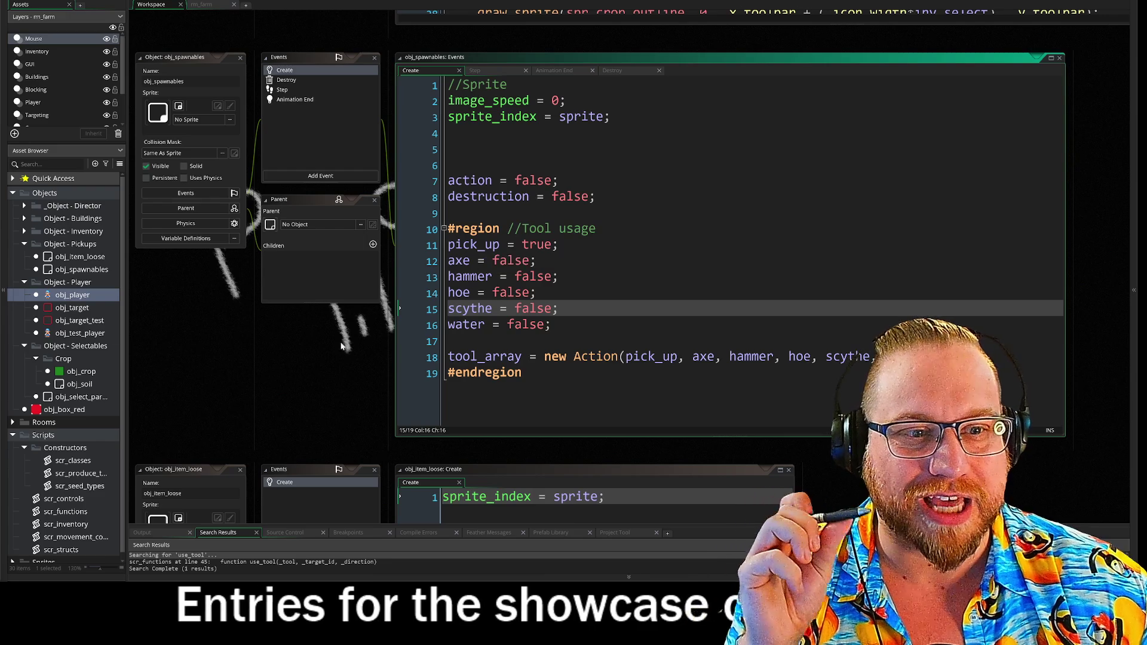
key("Up")
key("Up")
key("Up")
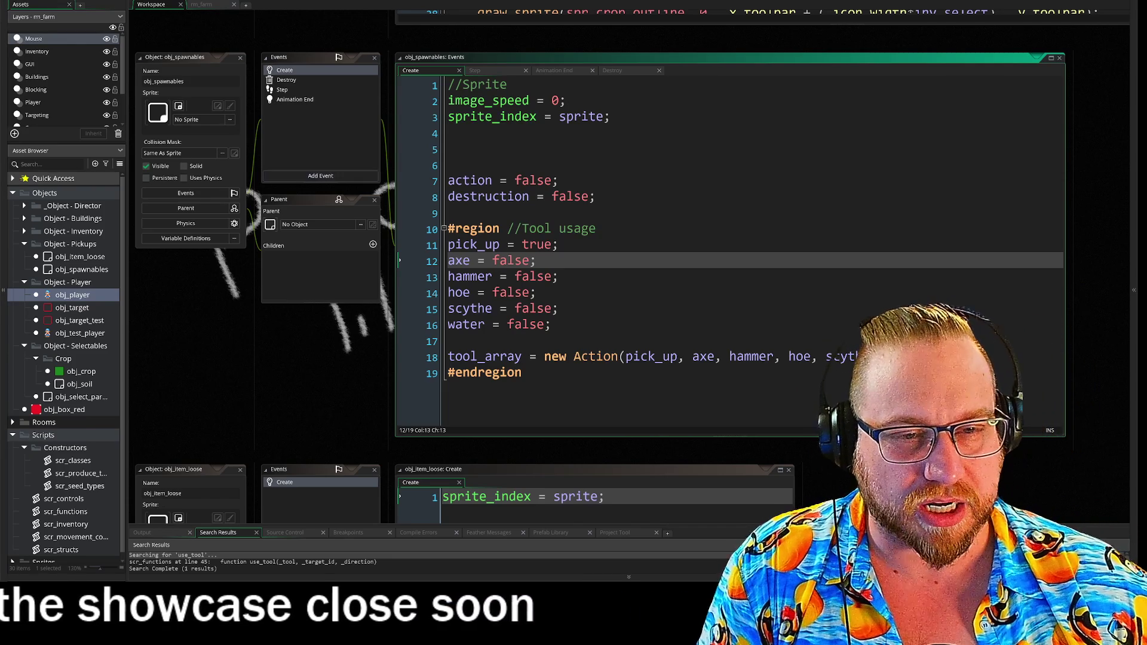
scroll(339, 379, "down", 2)
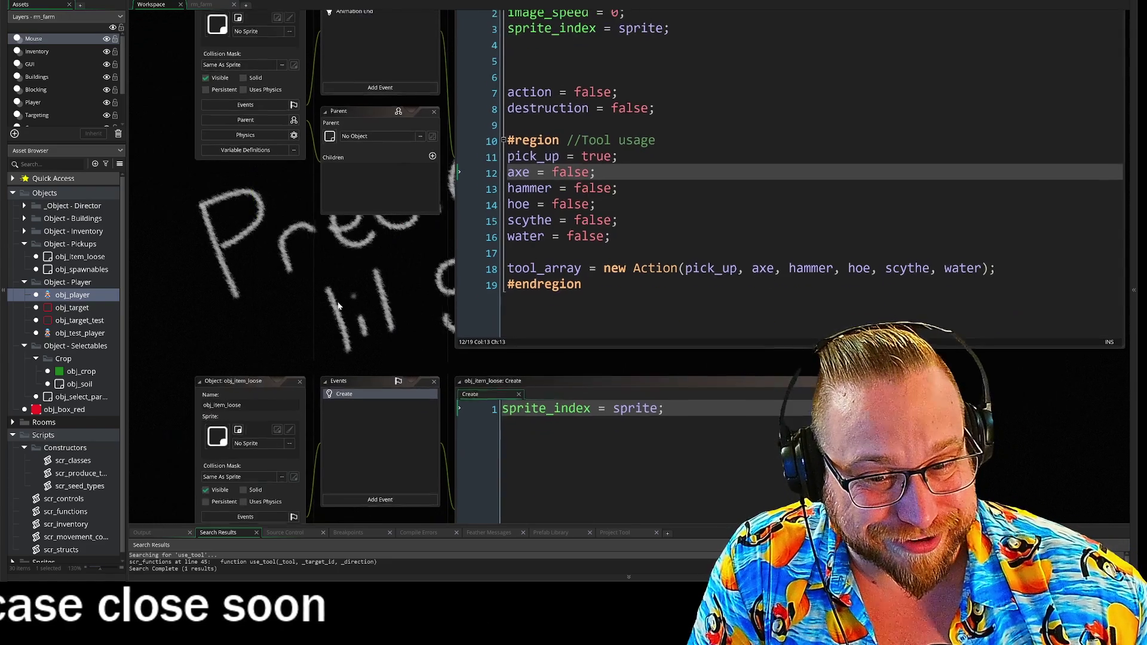
Nudge the obj_item_loose windows up and scroll to obj_test_player's Draw GUI event.
scroll(260, 344, "down", 5)
scroll(389, 368, "down", 3)
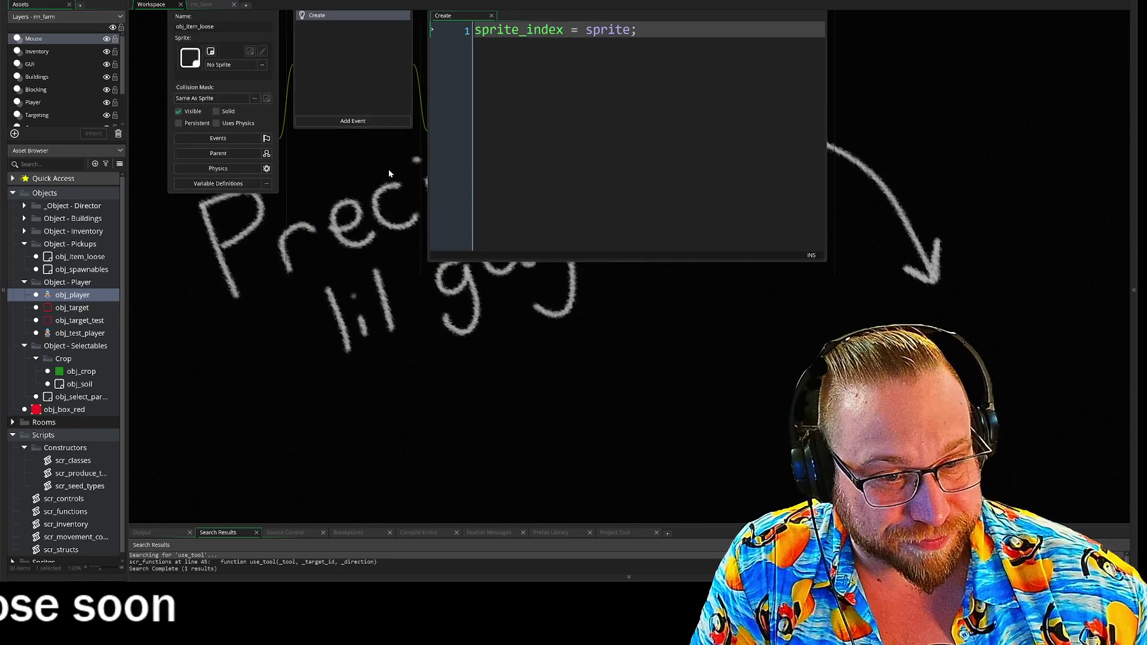
scroll(388, 278, "up", 3)
left_click_drag(237, 183, 237, 165)
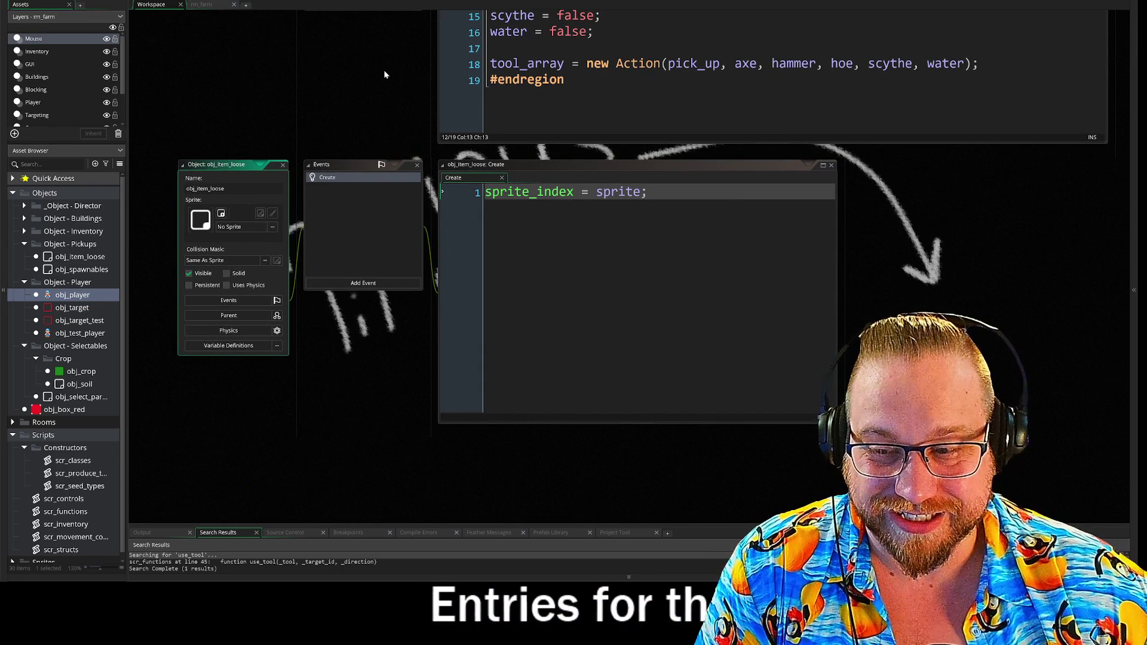
scroll(382, 51, "up", 5)
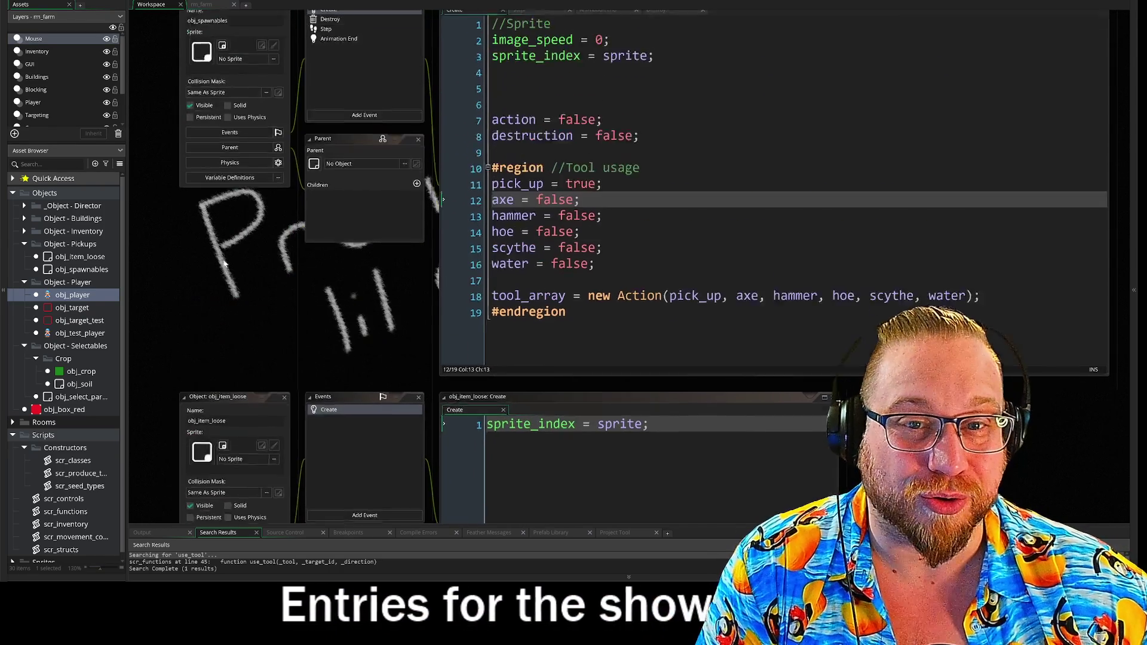
scroll(217, 284, "up", 5)
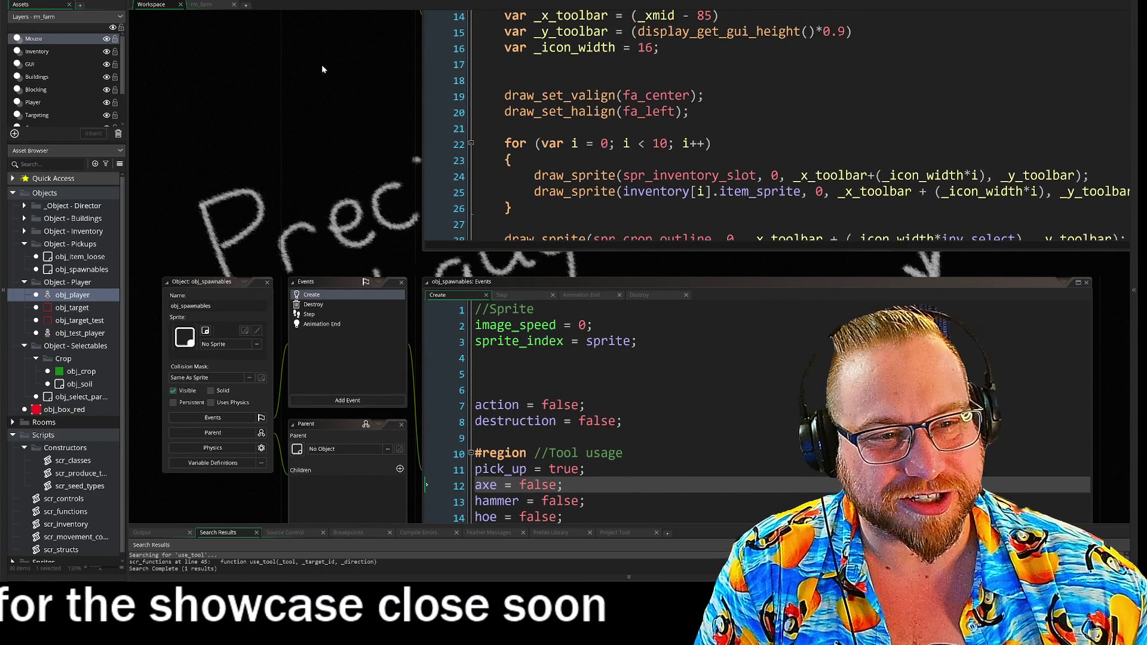
scroll(288, 127, "up", 2)
scroll(300, 189, "up", 3)
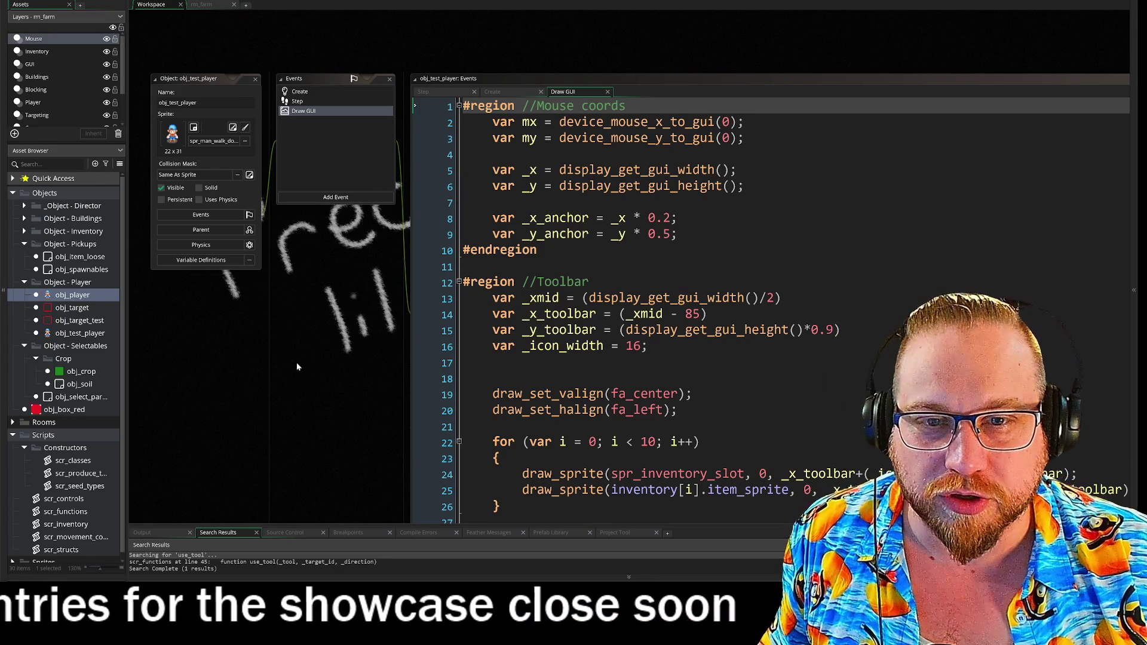
Scroll down to the Precious lil guy sketch and collapse all docks with F12.
scroll(313, 281, "down", 5)
scroll(269, 234, "down", 8)
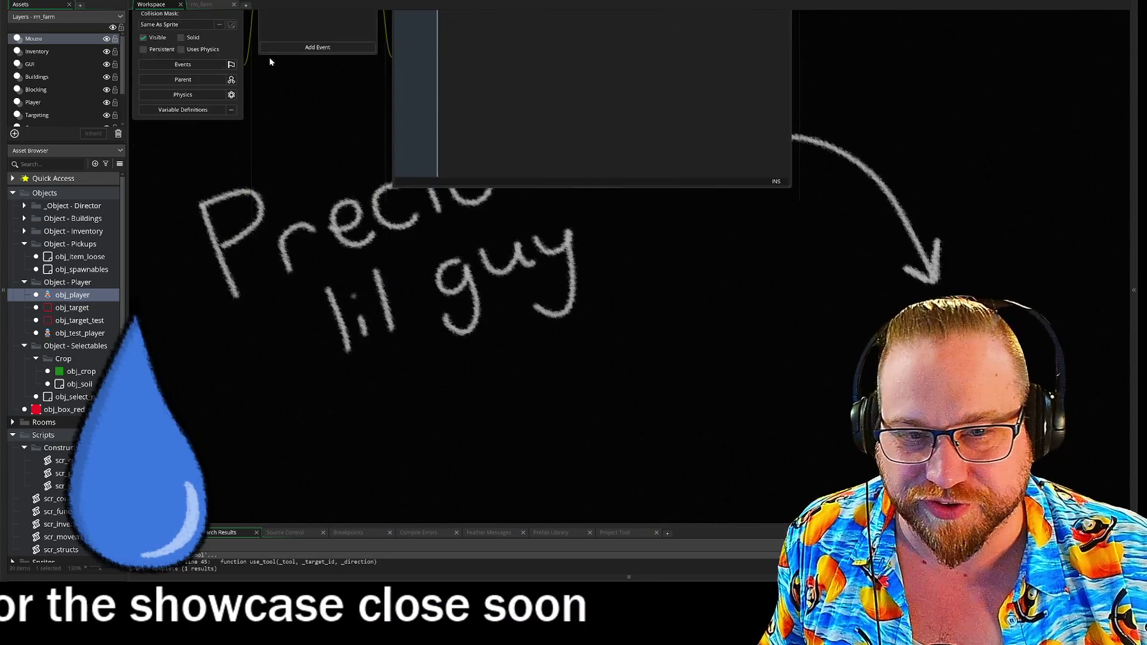
key("F12")
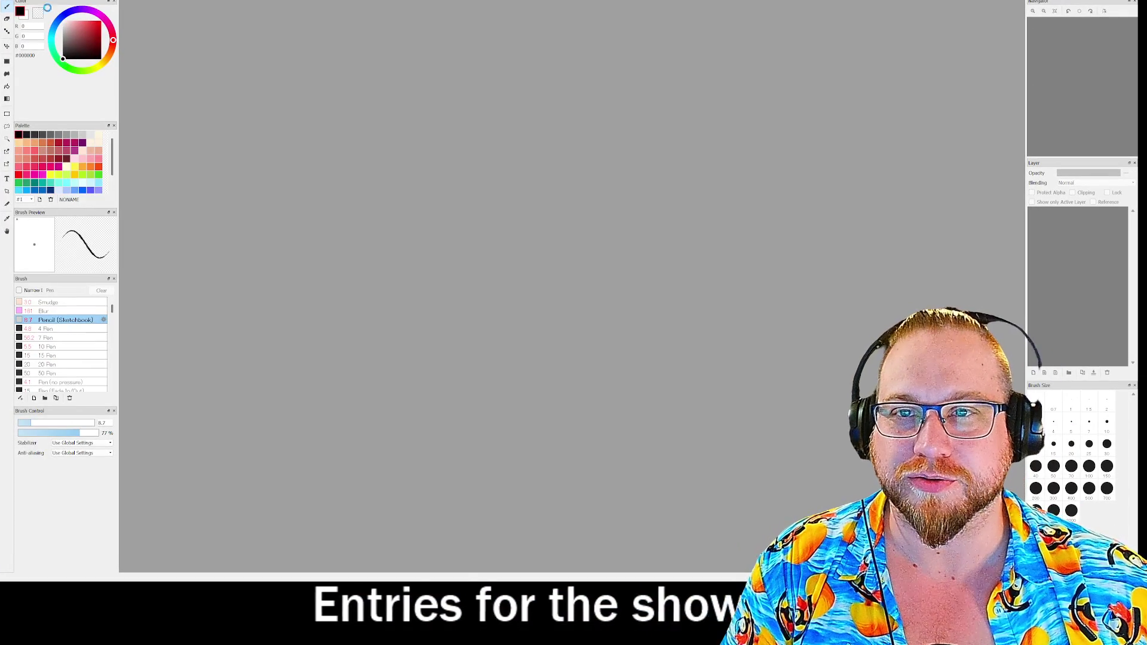
Create a new 1000 by 1000 canvas and fill it solid black.
left_click(660, 383)
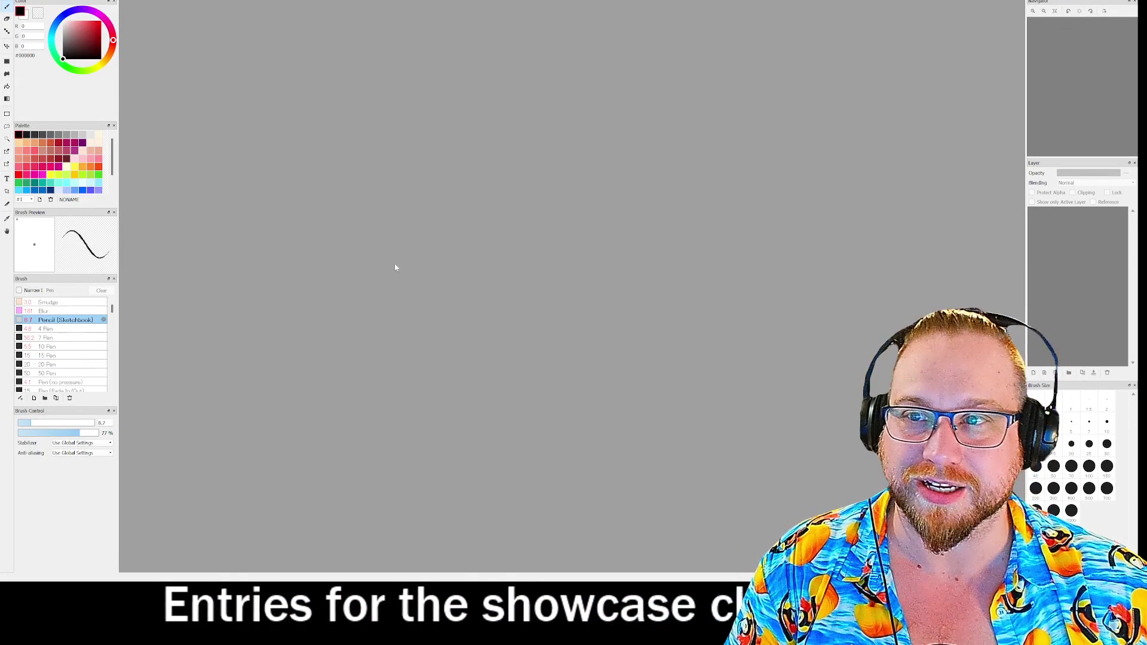
key("alt+f")
key("n")
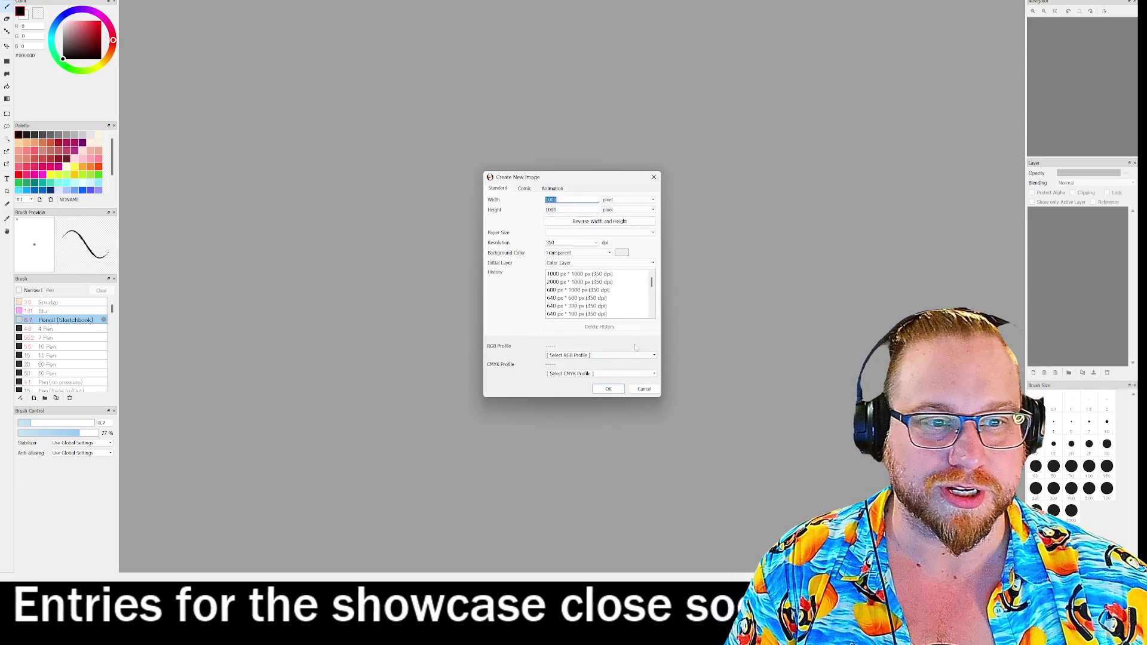
key("Return")
left_click(7, 86)
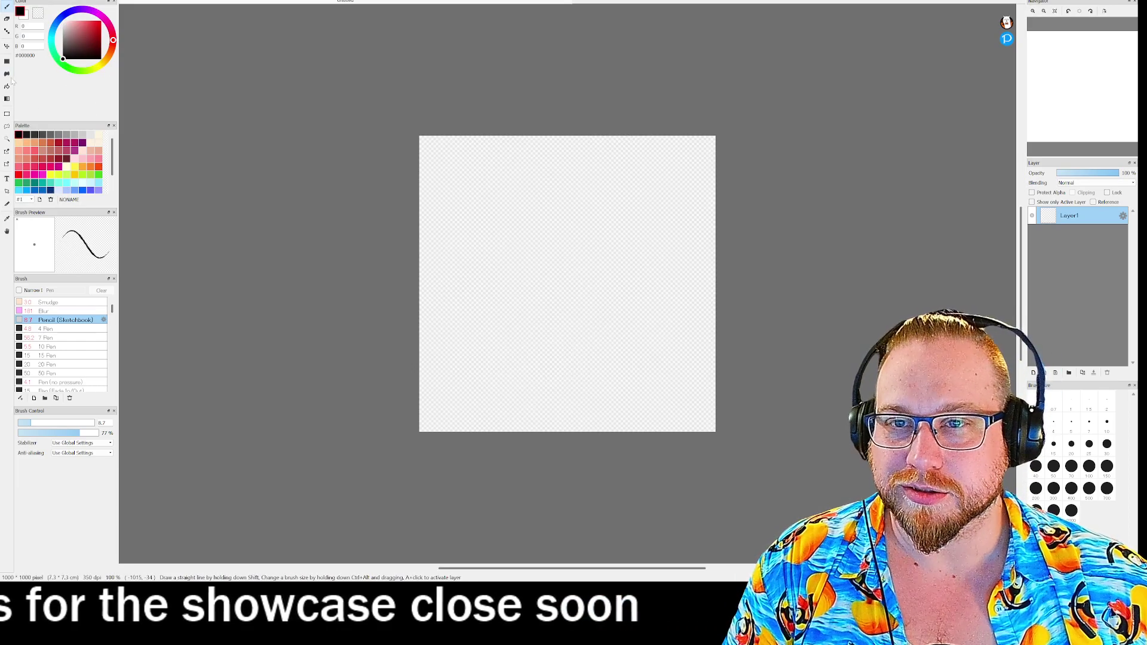
left_click(474, 218)
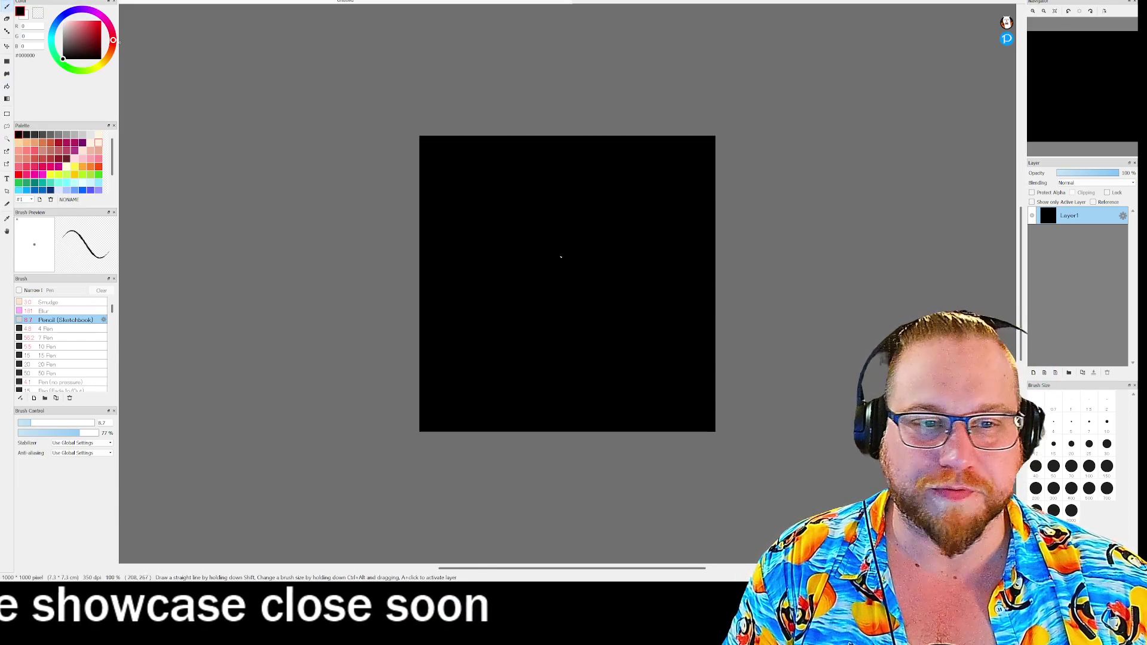
Draw the white stick figure's arm, neck and head, plus zigzag and V marks in the body.
scroll(558, 256, "up", 3)
scroll(635, 174, "down", 1)
scroll(636, 176, "up", 2)
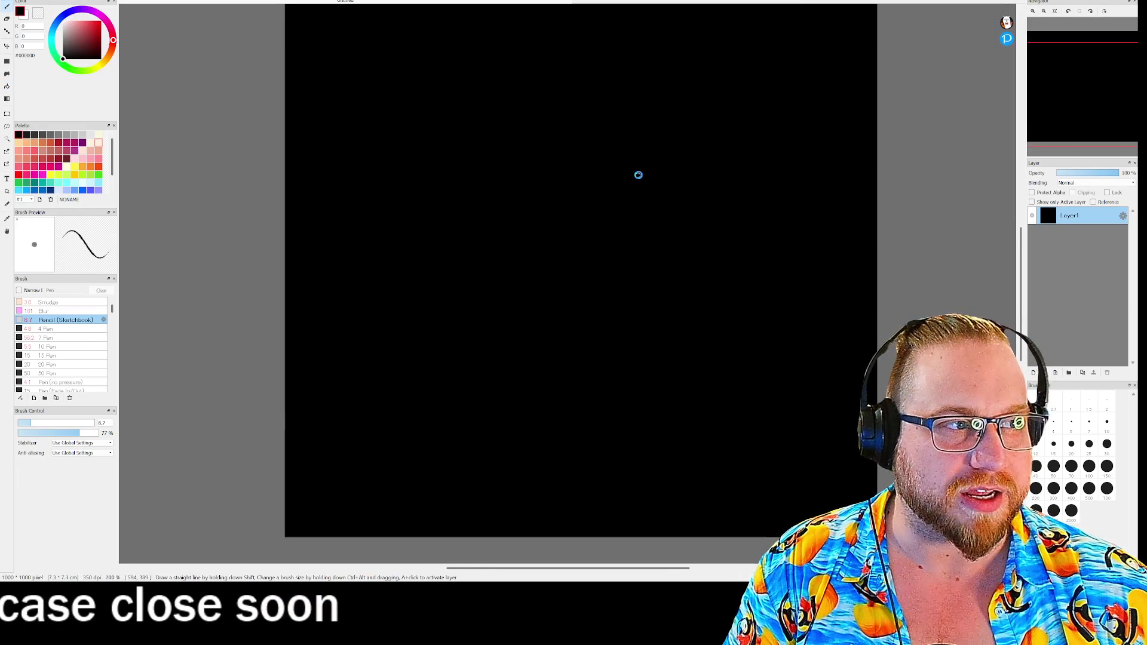
left_click_drag(1102, 99, 1093, 77)
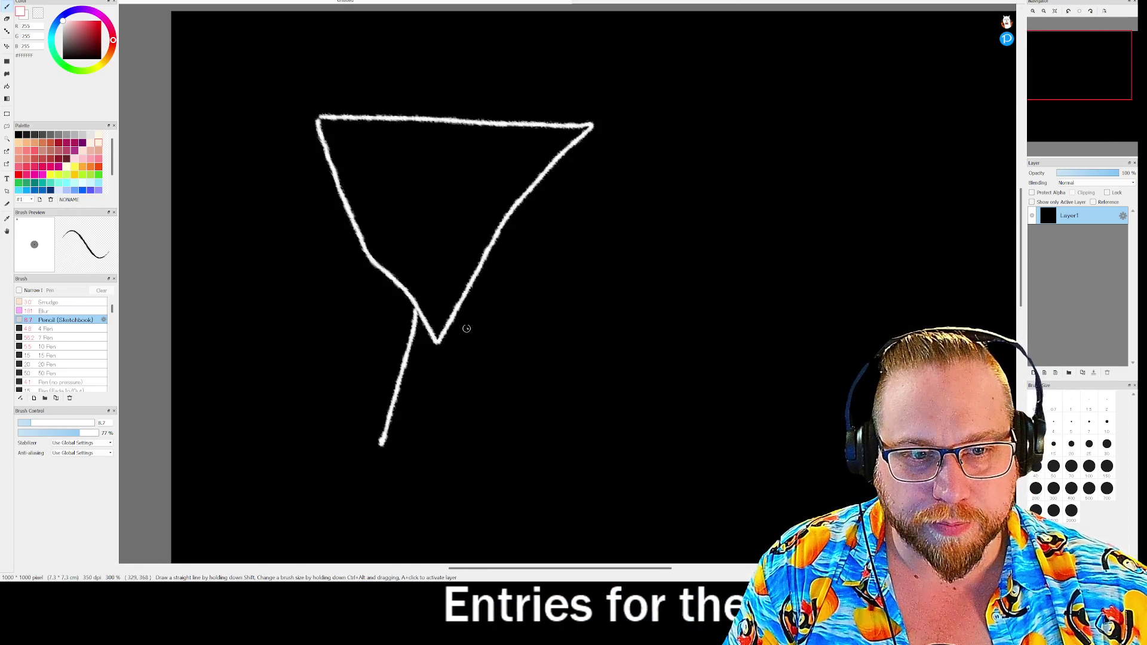
left_click_drag(324, 153, 293, 168)
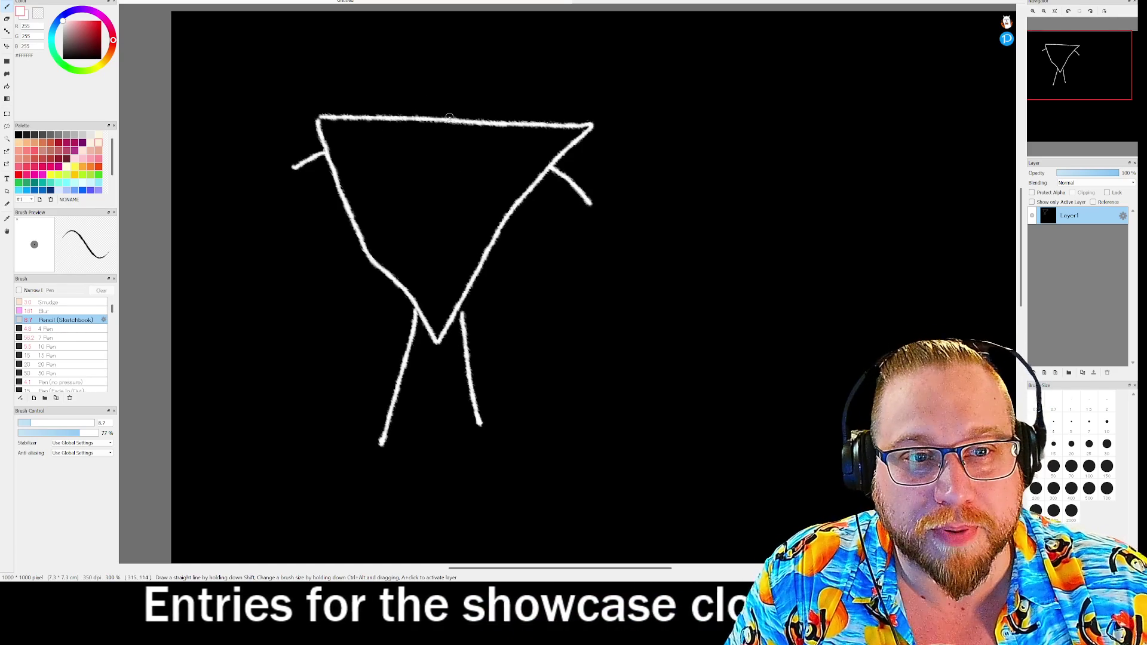
left_click_drag(422, 109, 454, 120)
mouse_move(454, 53)
left_mouse_down()
mouse_move(420, 47)
mouse_move(454, 108)
mouse_move(455, 52)
mouse_move(446, 67)
left_mouse_up()
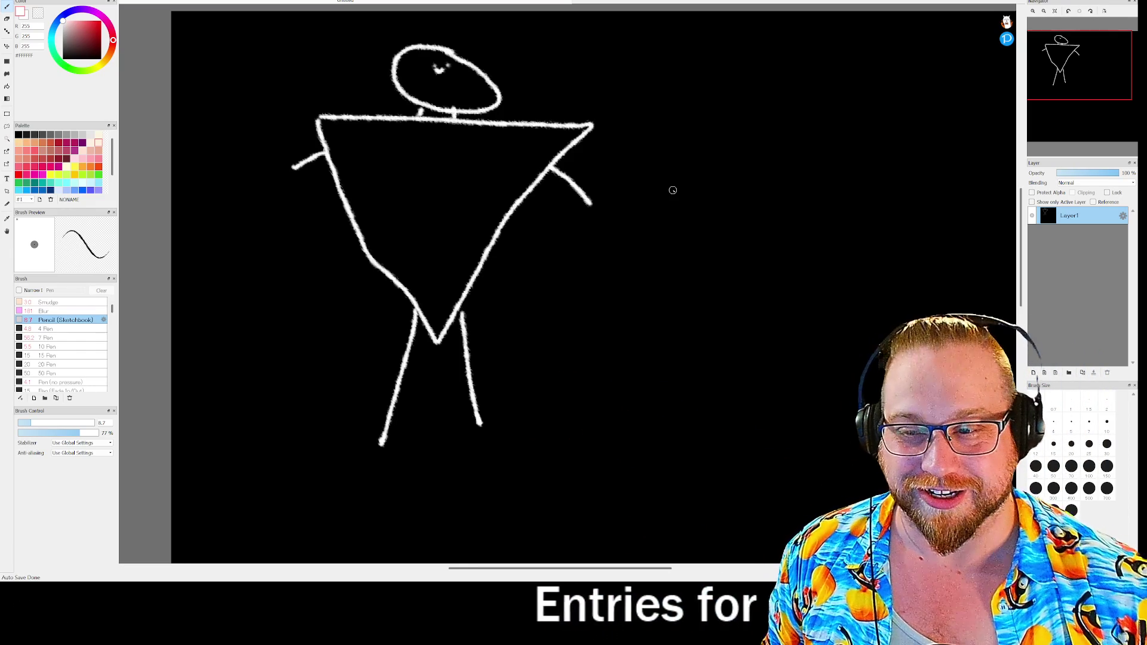
mouse_move(371, 257)
left_mouse_down()
mouse_move(412, 207)
mouse_move(499, 236)
left_mouse_up()
mouse_move(368, 120)
left_mouse_down()
mouse_move(409, 203)
mouse_move(485, 125)
left_mouse_up()
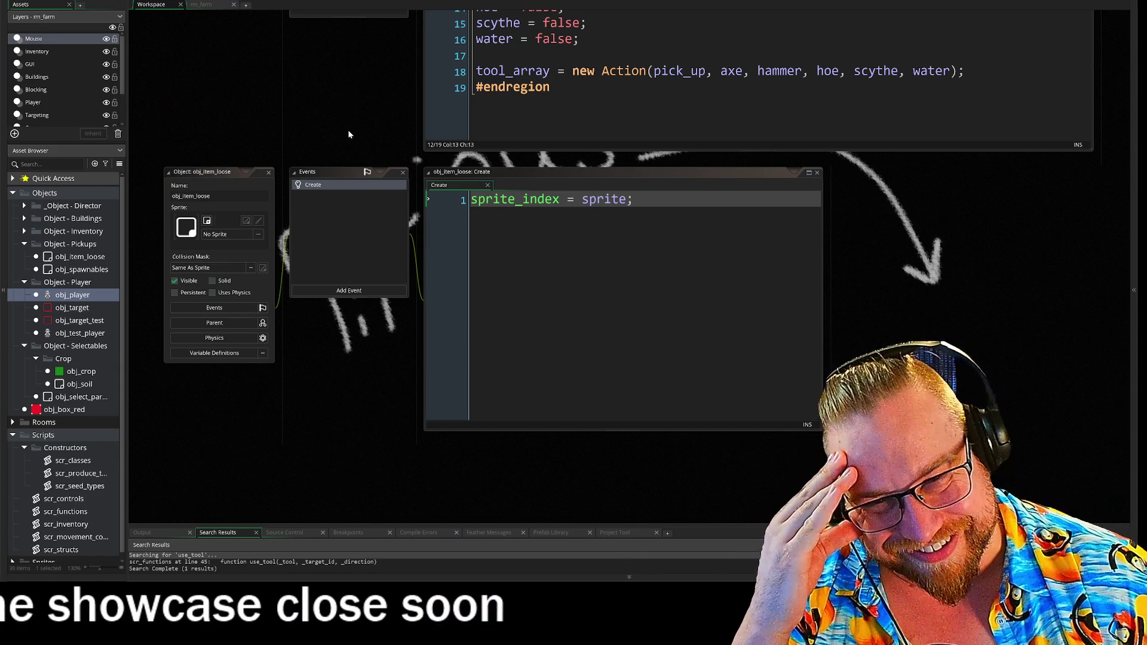
Reposition the GameMaker workspace windows back into view.
left_click_drag(353, 108, 343, 184)
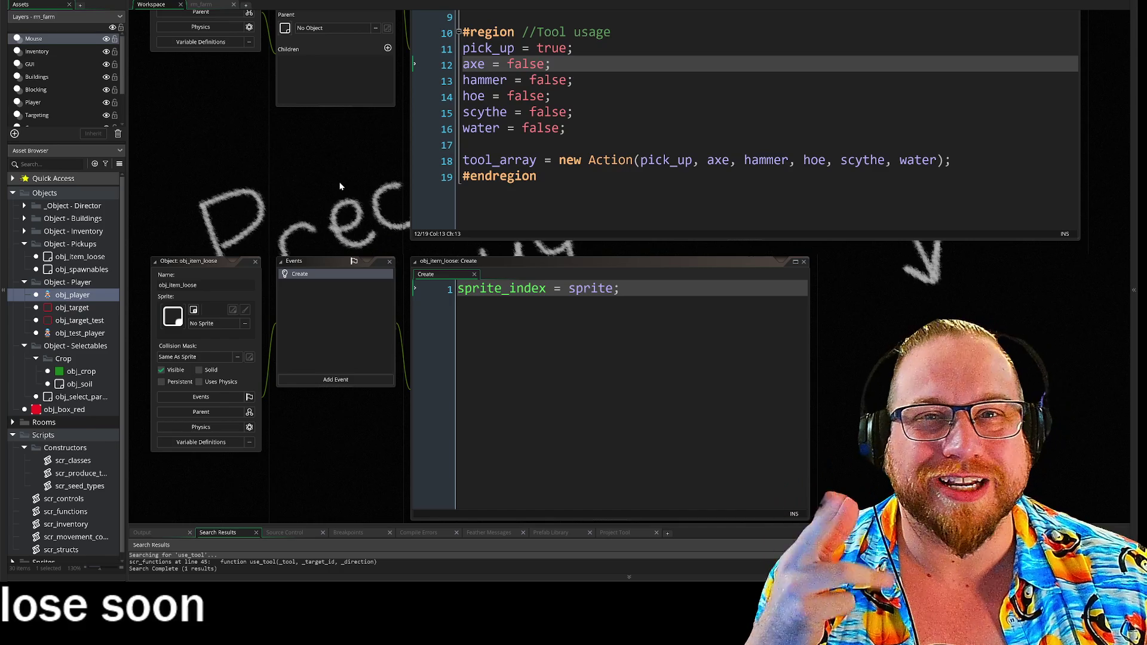
Pan the workspace to reveal the obj_spawnables windows above its Create code.
mouse_move(316, 173)
left_mouse_down()
mouse_move(347, 268)
mouse_move(339, 372)
mouse_move(324, 338)
mouse_move(303, 331)
left_mouse_up()
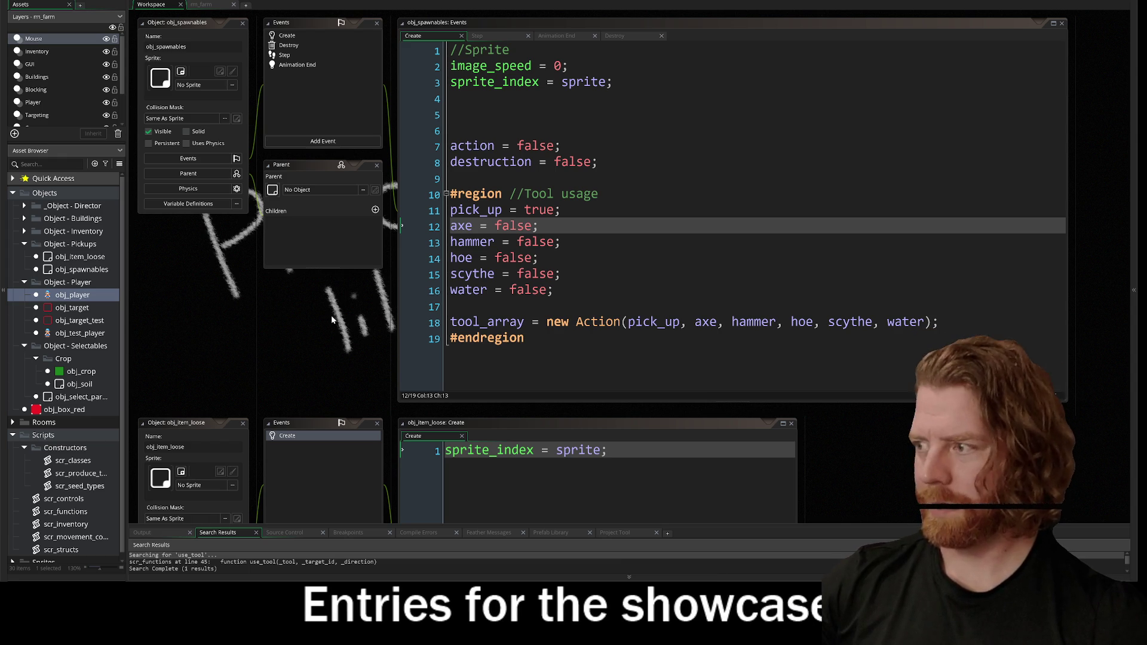
scroll(325, 237, "down", 8)
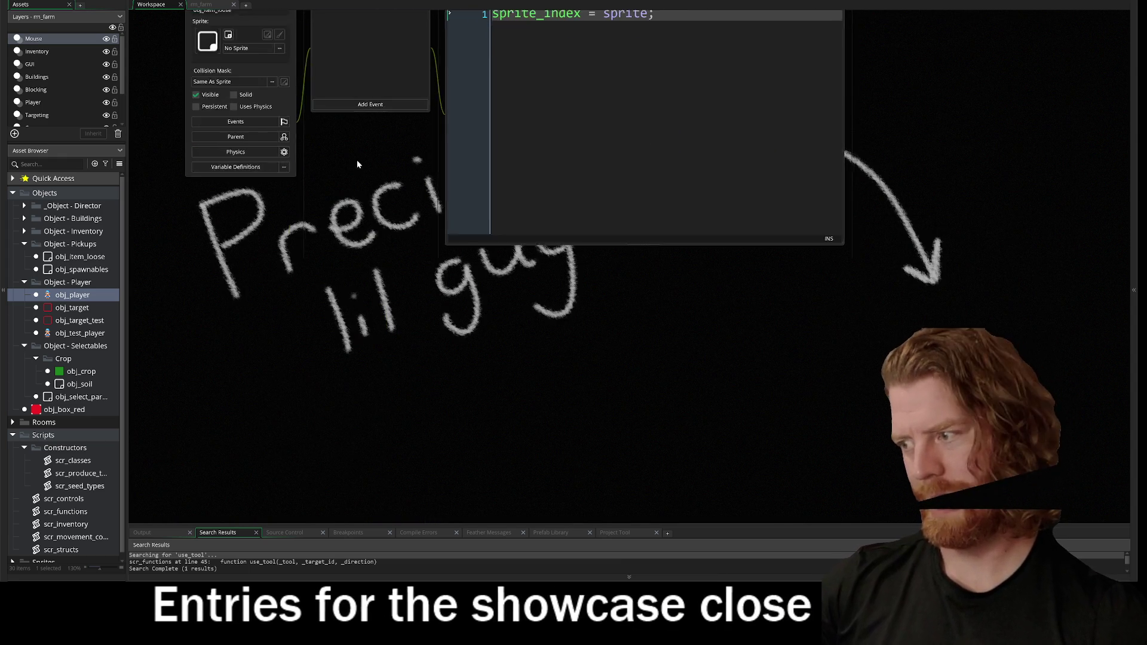
scroll(354, 173, "down", 1)
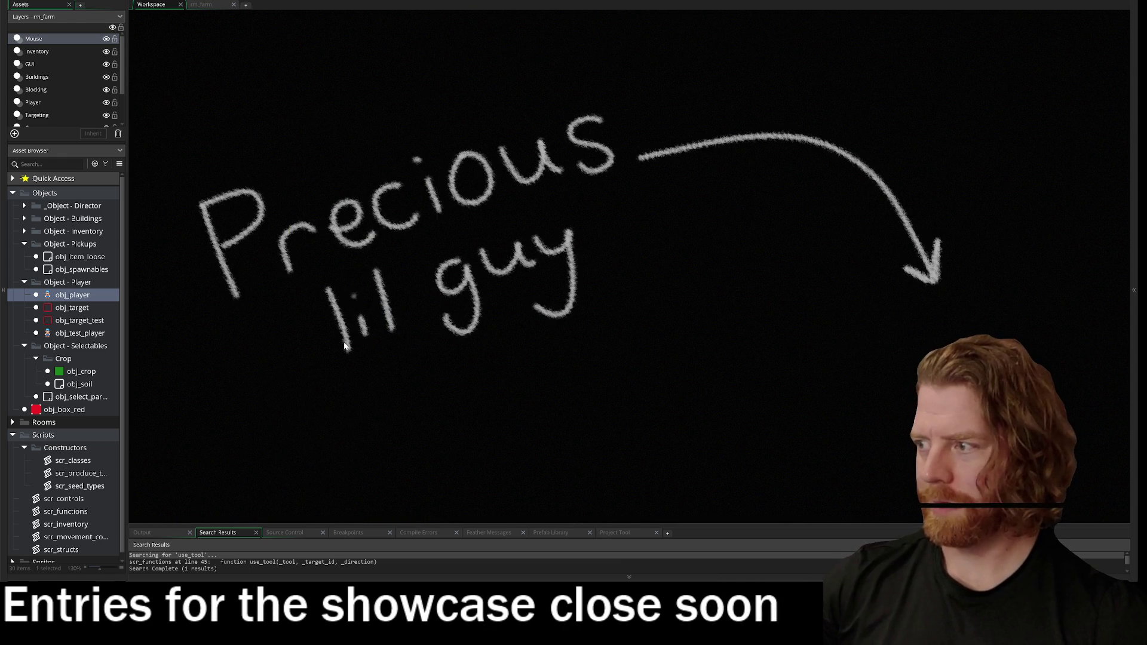
scroll(370, 213, "up", 10)
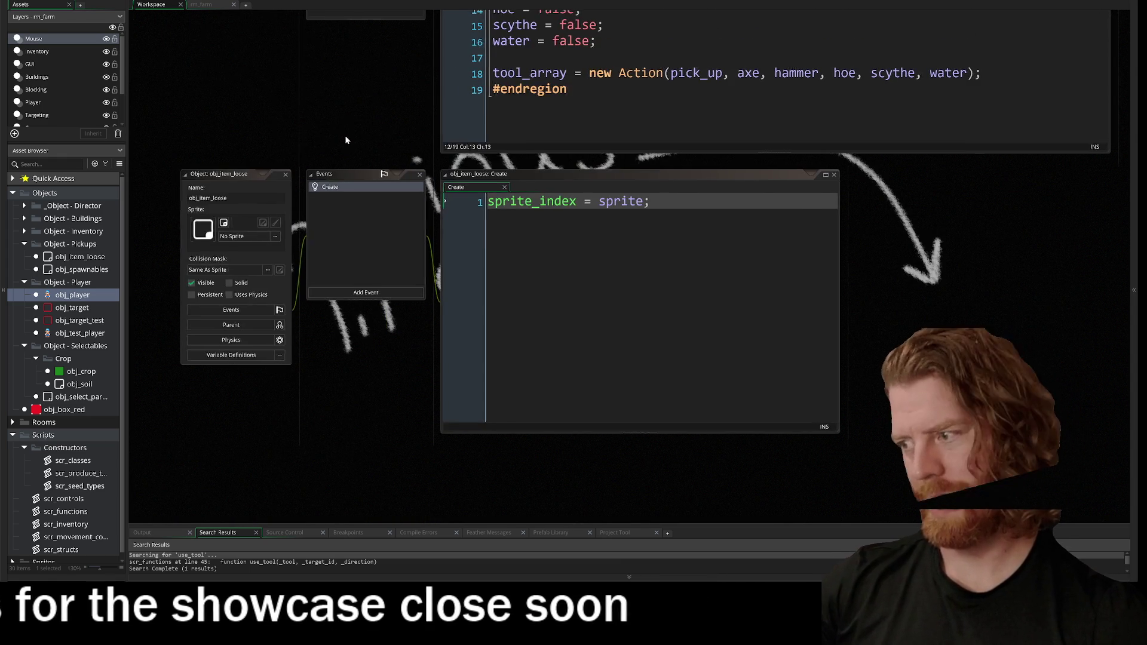
scroll(353, 335, "up", 4)
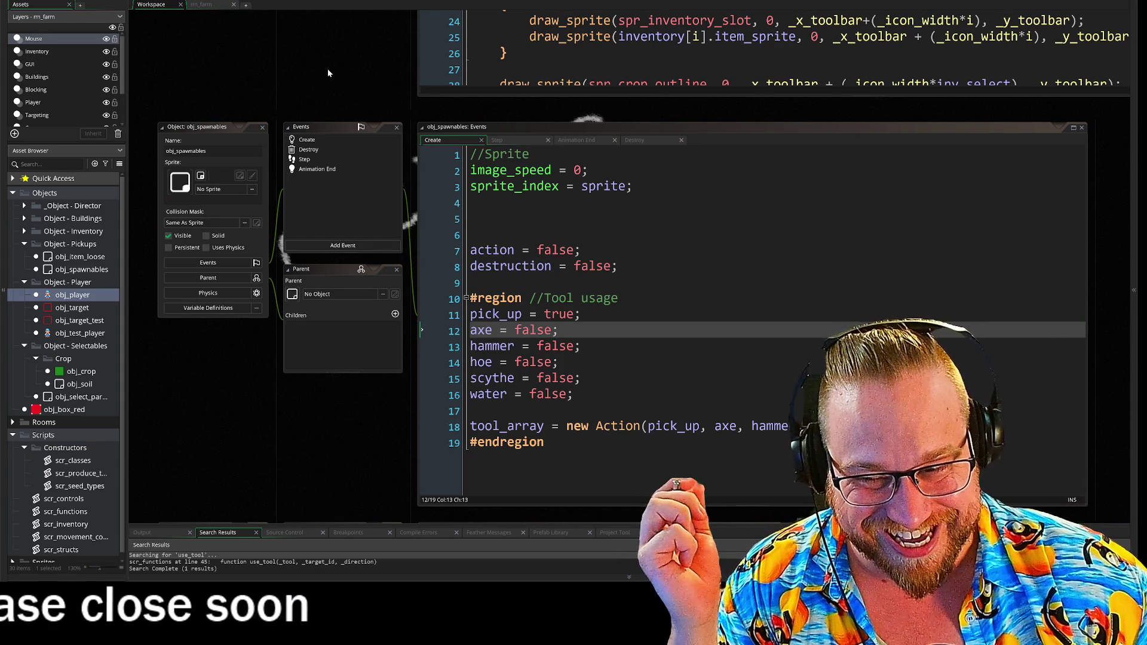
left_click_drag(327, 69, 314, 123)
scroll(326, 123, "down", 3)
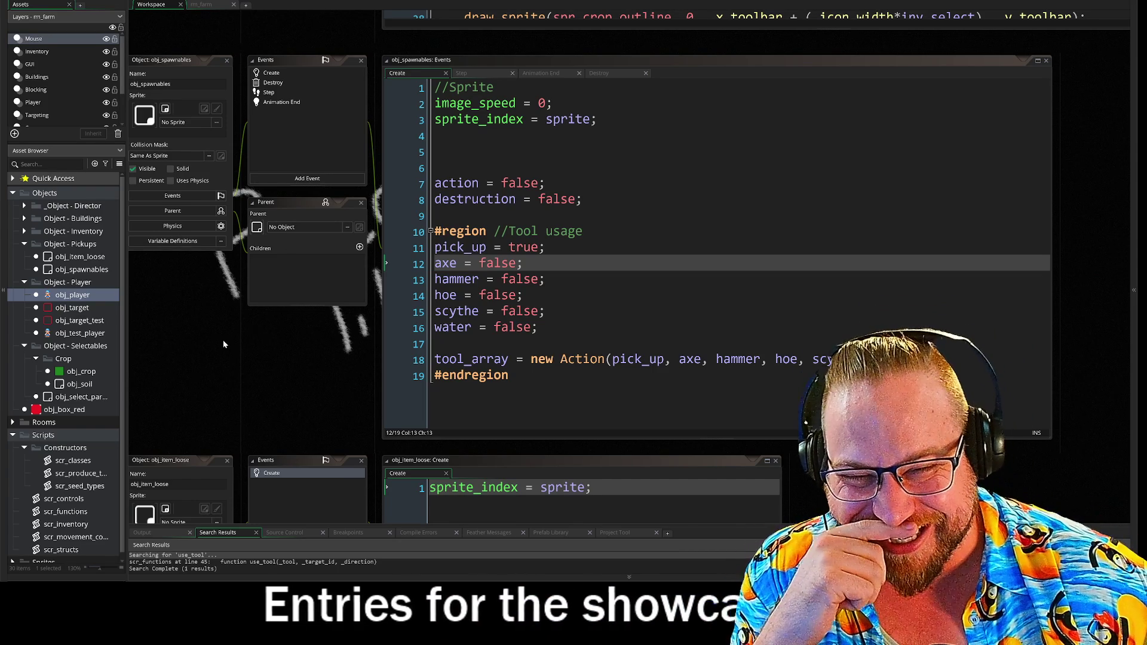
scroll(256, 312, "down", 1)
scroll(255, 270, "down", 1)
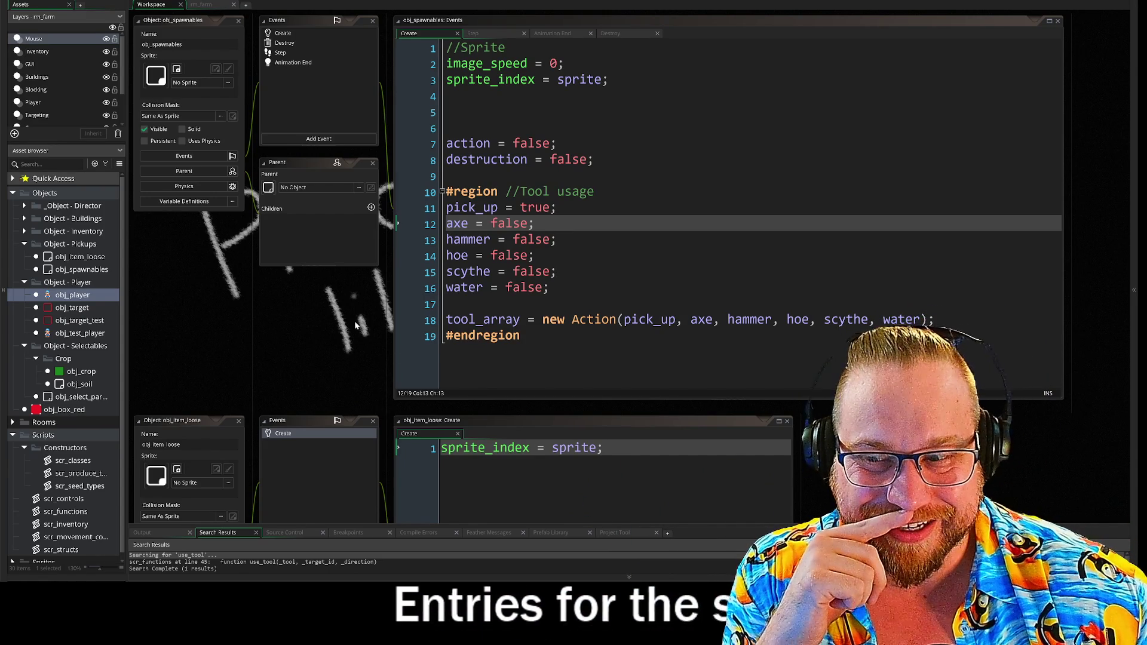
scroll(361, 367, "up", 3)
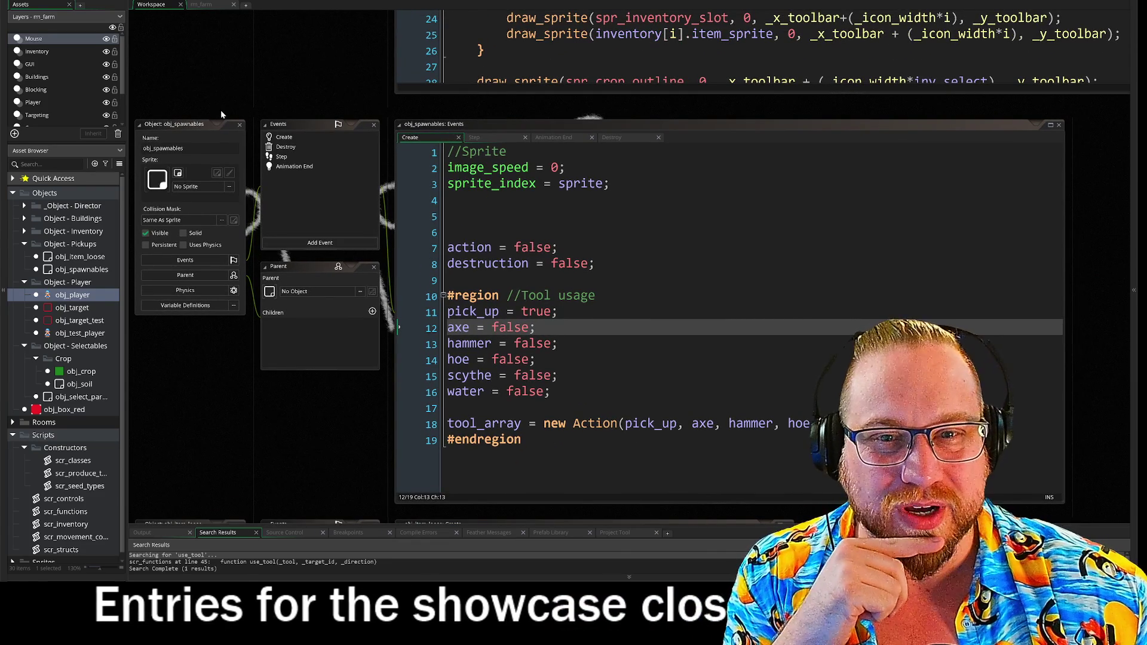
left_click_drag(197, 123, 198, 114)
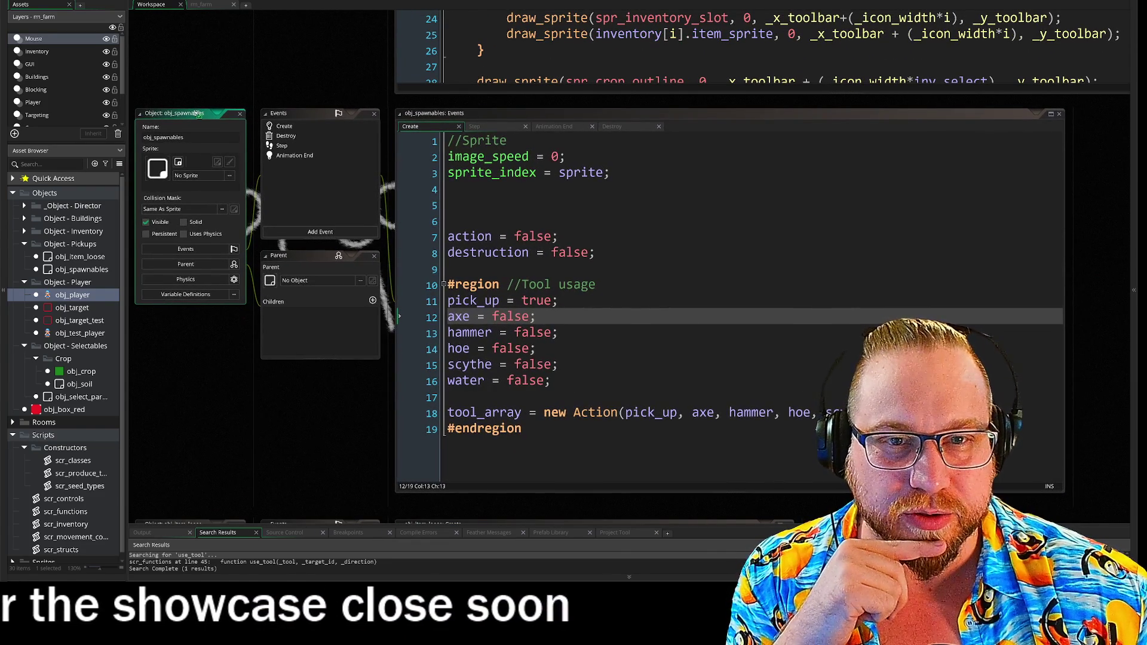
scroll(352, 107, "up", 5)
Center obj_test_player's Draw GUI code and widen the Asset Browser panel.
left_click_drag(376, 239, 360, 246)
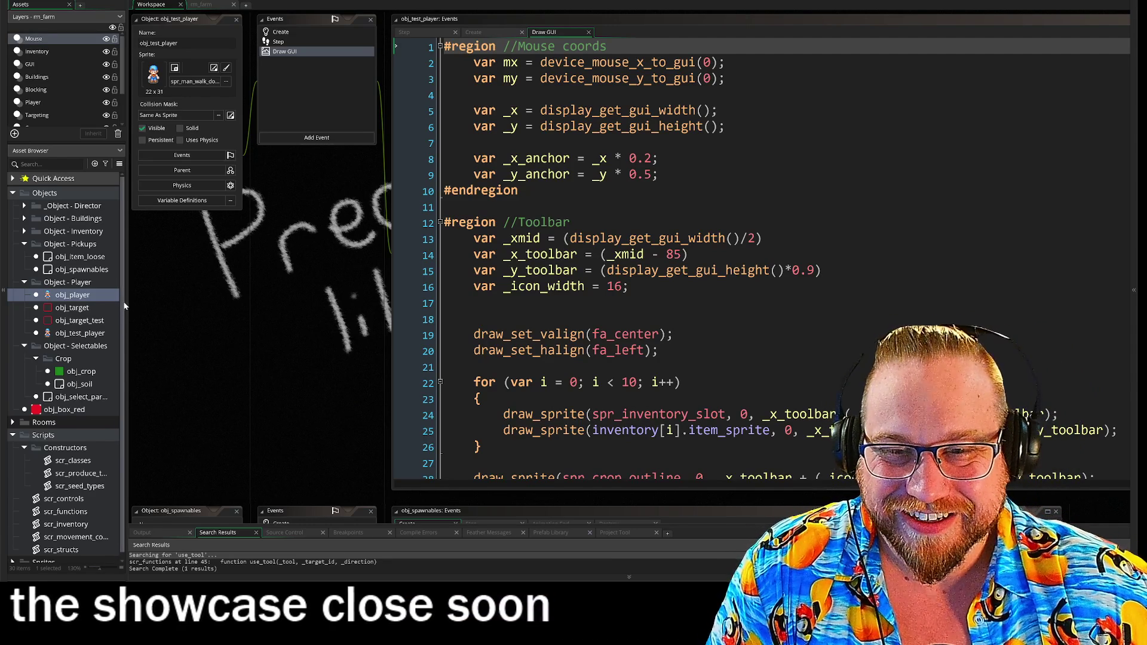
left_click_drag(128, 302, 148, 303)
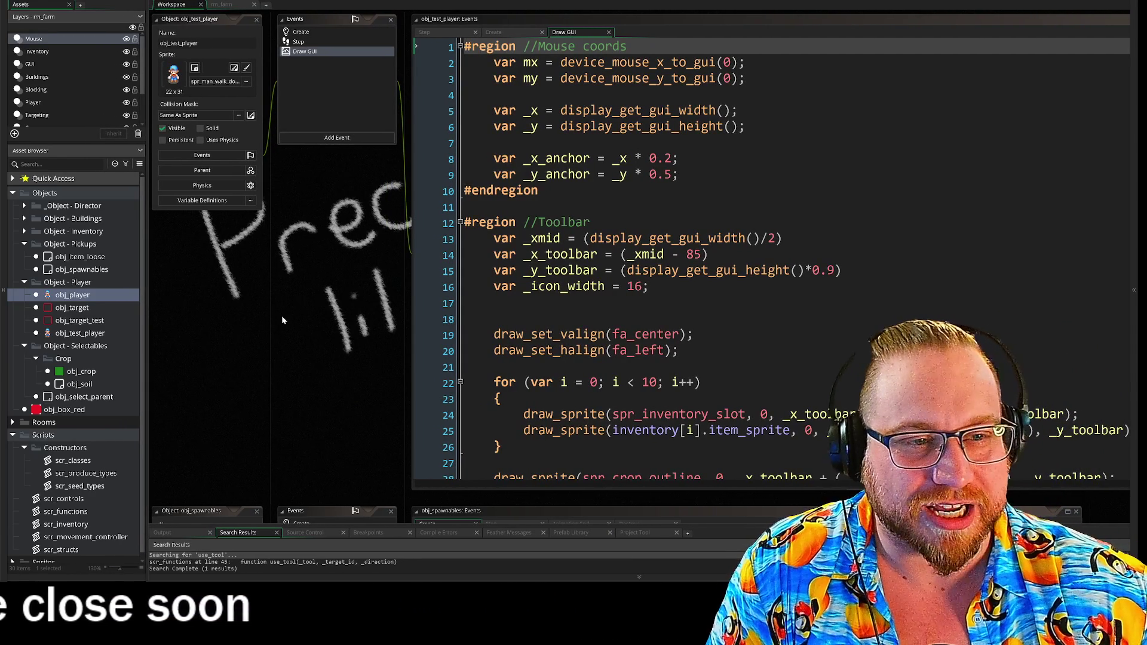
Show obj_test_player's Step code with Inventory folded, Tool Actions and Movement expanded, checking line 11's _action.
left_click(303, 42)
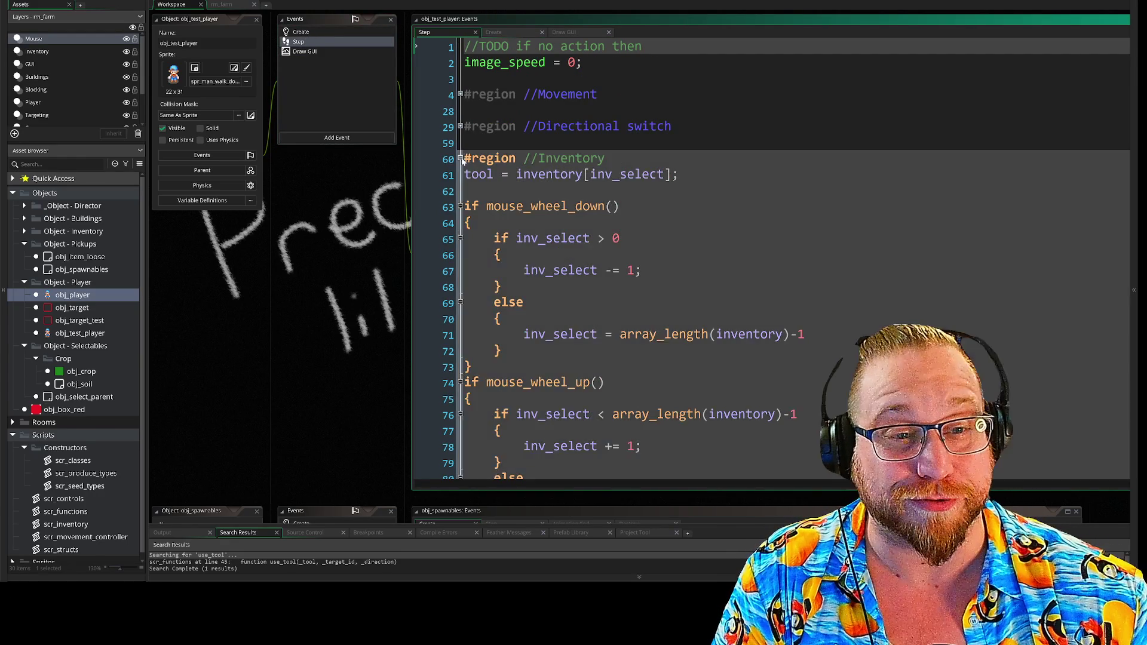
left_click(460, 158)
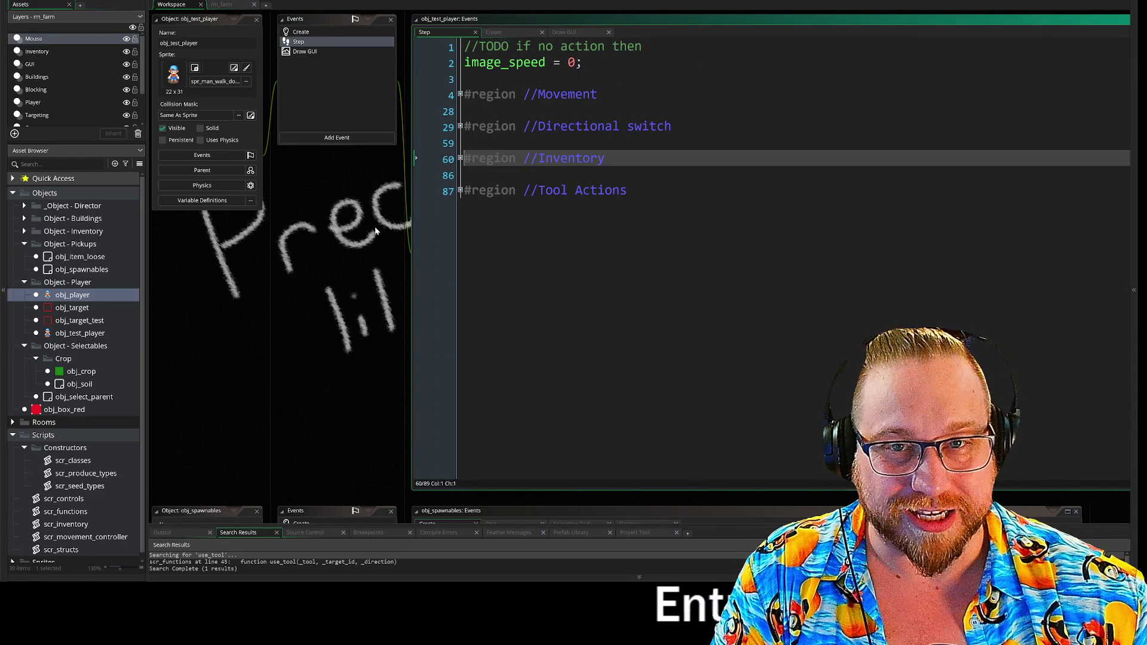
left_click_drag(360, 256, 306, 267)
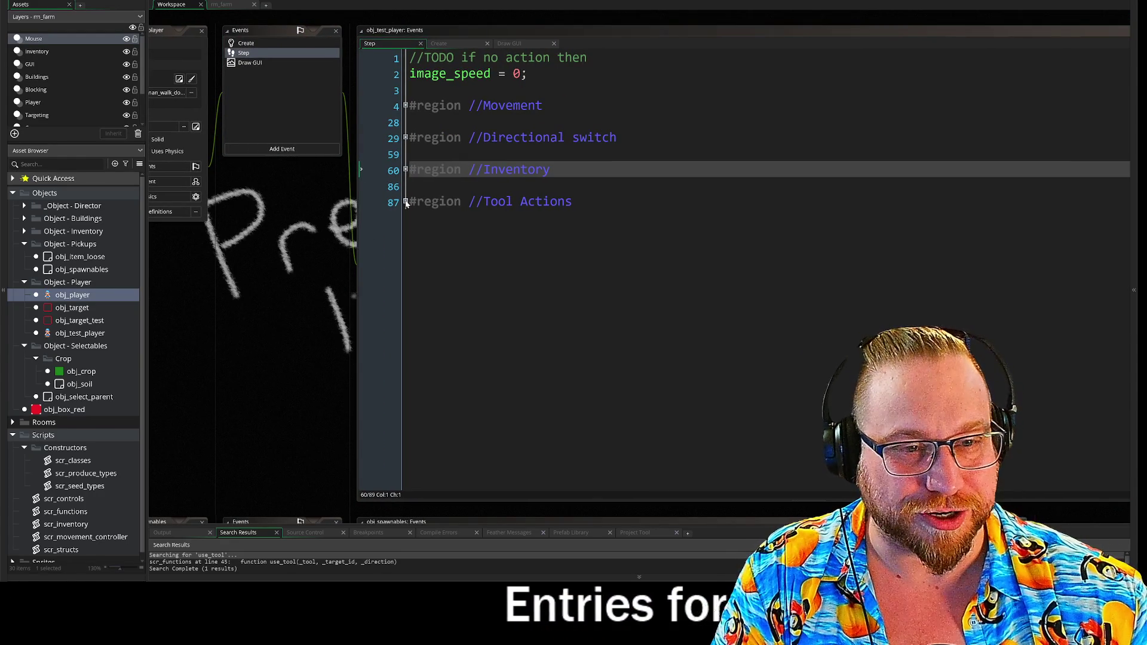
left_click(405, 201)
left_click(405, 106)
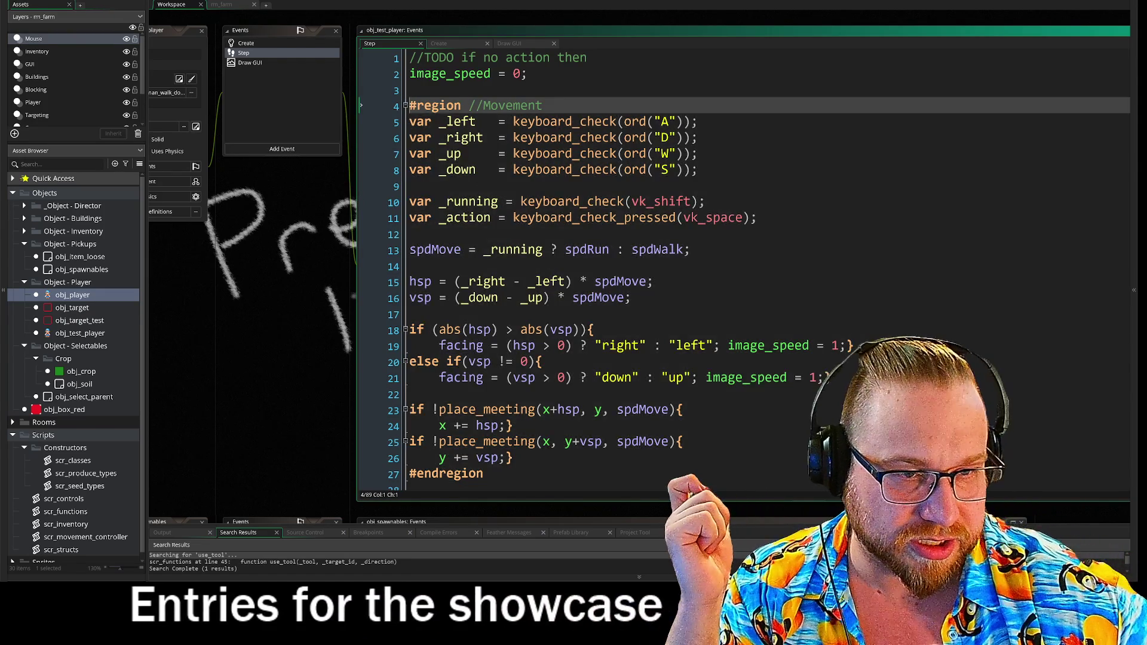
left_click(361, 217)
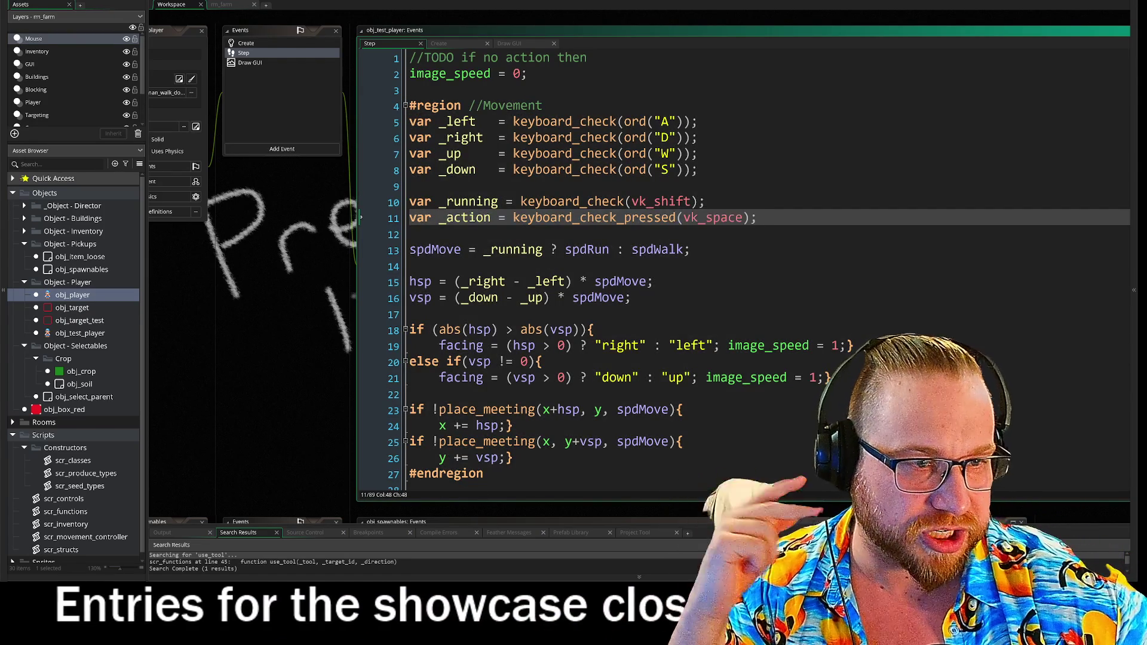
Pan the workspace back to obj_spawnables' Create code.
scroll(741, 269, "down", 3)
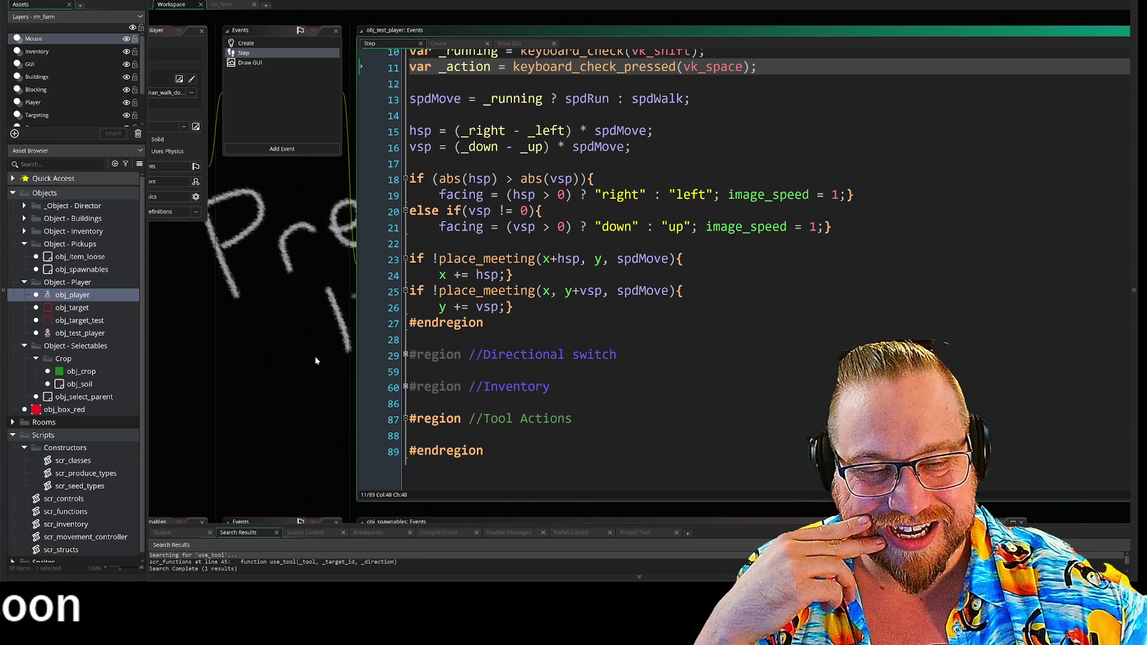
left_click_drag(312, 382, 370, 369)
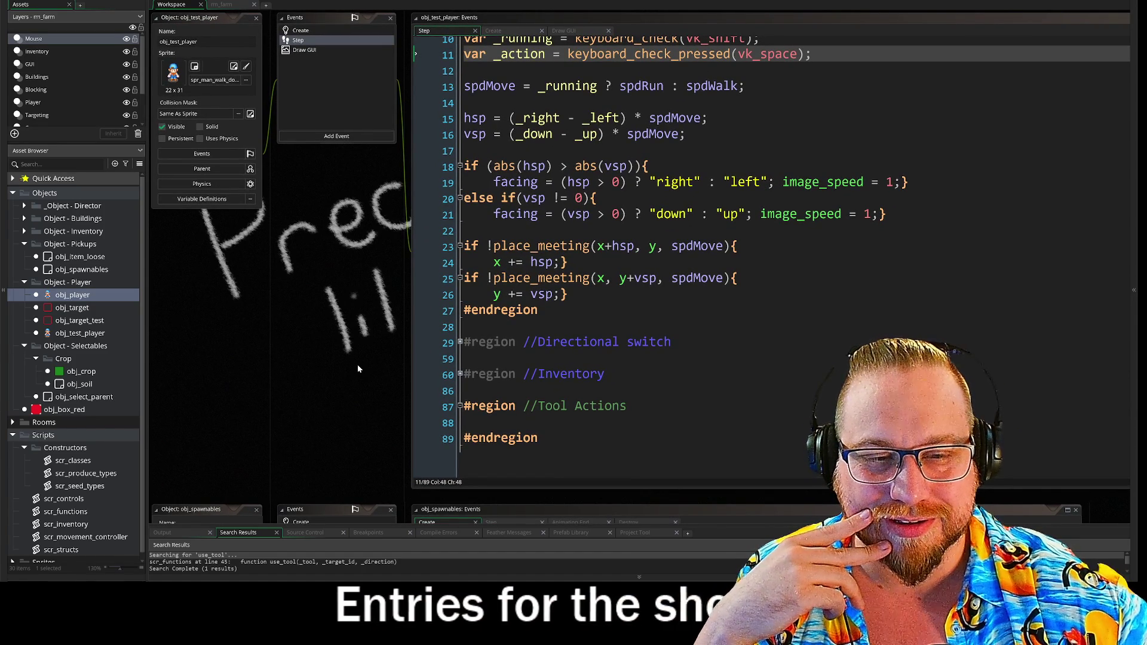
scroll(357, 369, "down", 6)
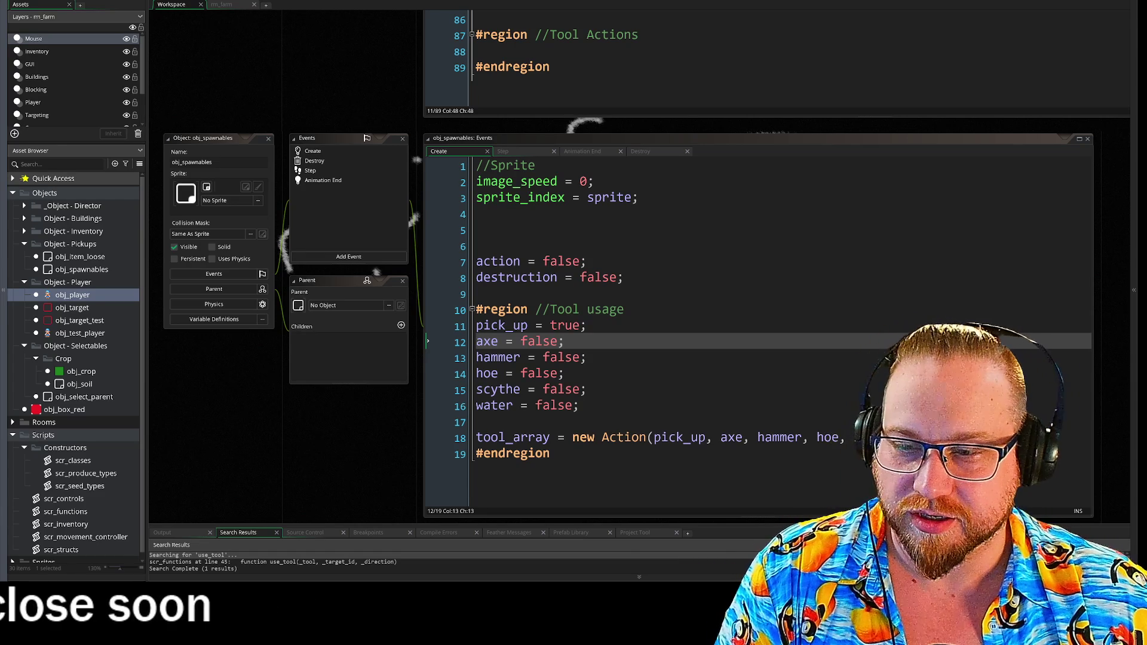
scroll(358, 78, "down", 2)
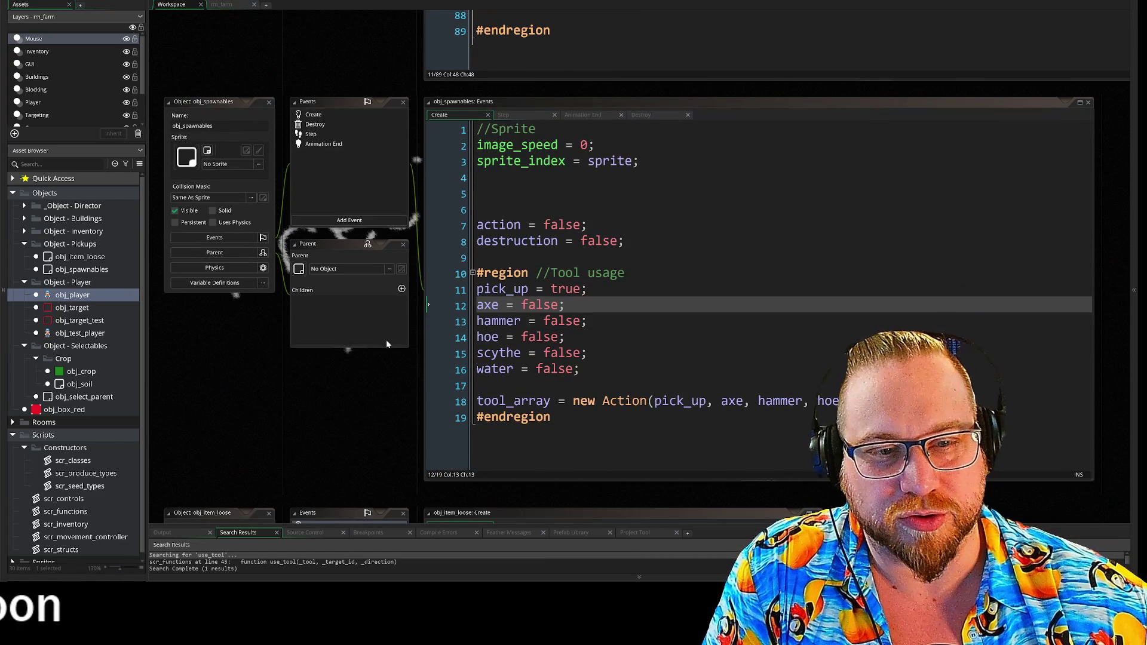
scroll(393, 338, "down", 3)
mouse_move(393, 338)
left_mouse_down()
mouse_move(380, 349)
mouse_move(379, 337)
left_mouse_up()
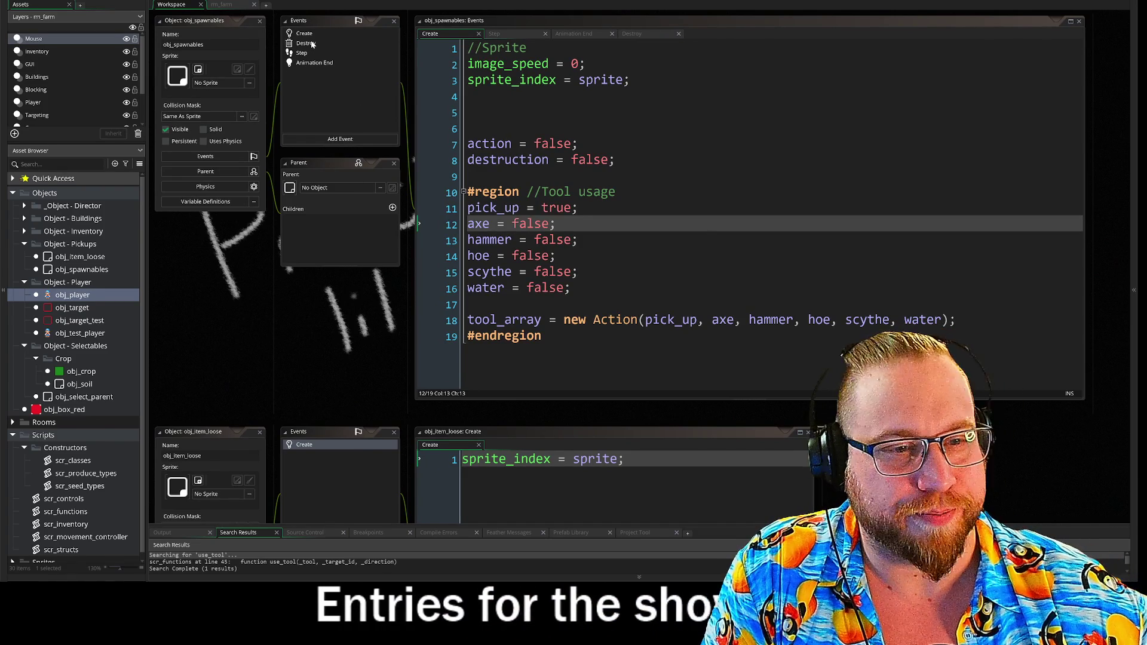
mouse_move(467, 208)
left_mouse_down()
mouse_move(519, 208)
mouse_move(678, 320)
left_mouse_up()
left_click(657, 304)
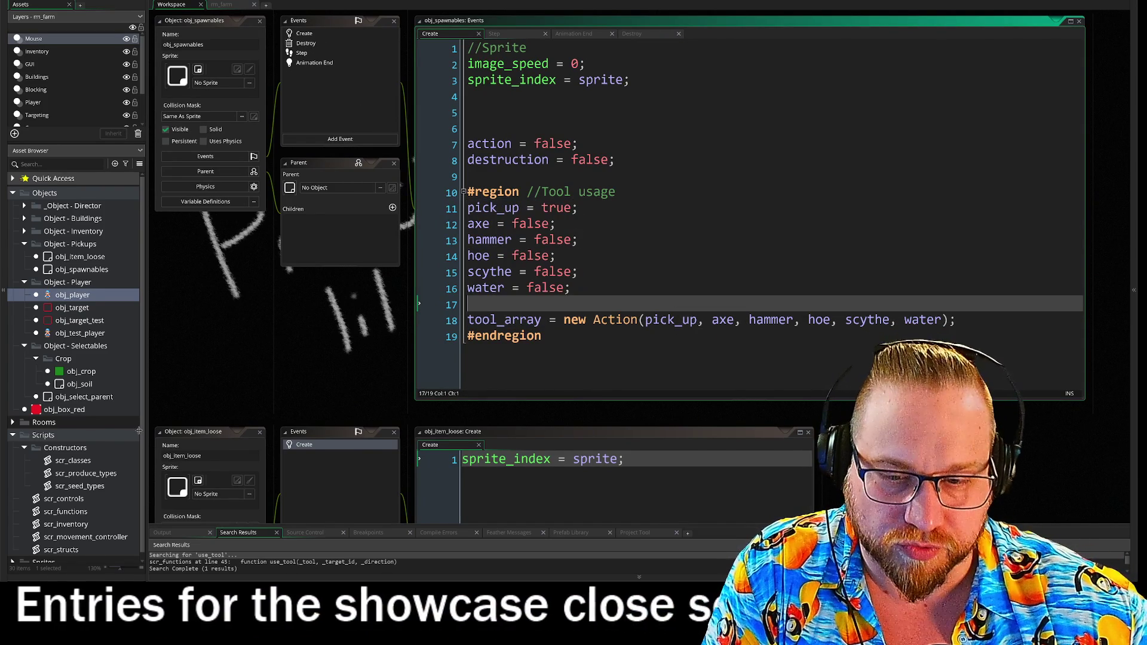
scroll(75, 359, "down", 1)
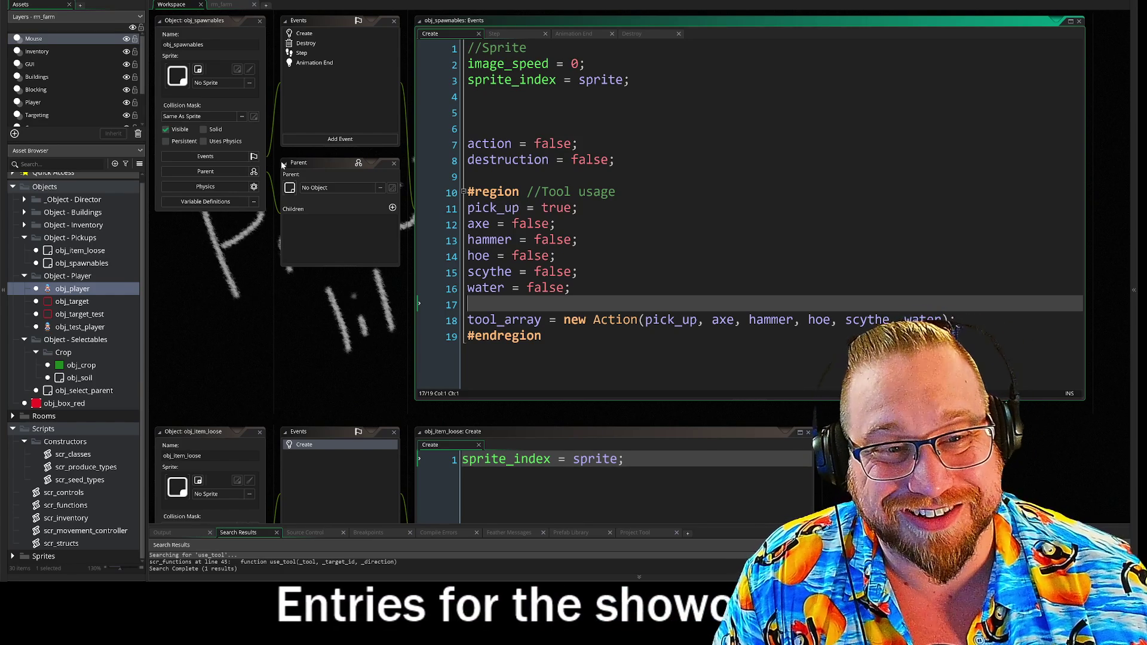
left_click(315, 62)
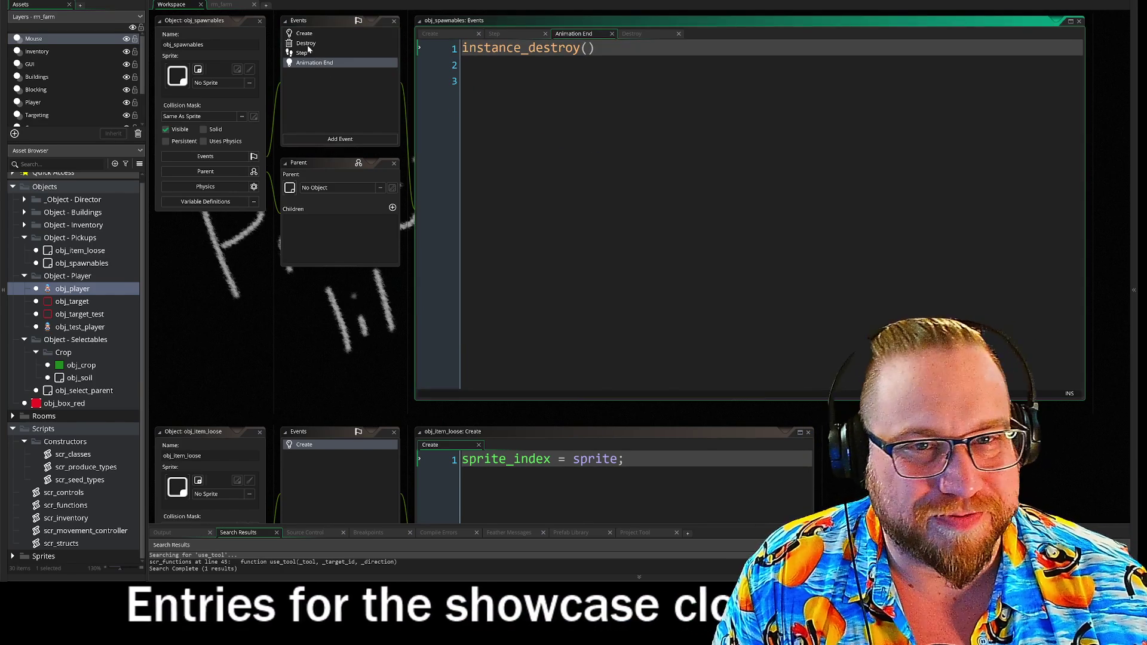
Glance at obj_spawnables' Destroy code, return to Create, and drag the browser news article over the workspace.
left_click(306, 44)
left_click(304, 34)
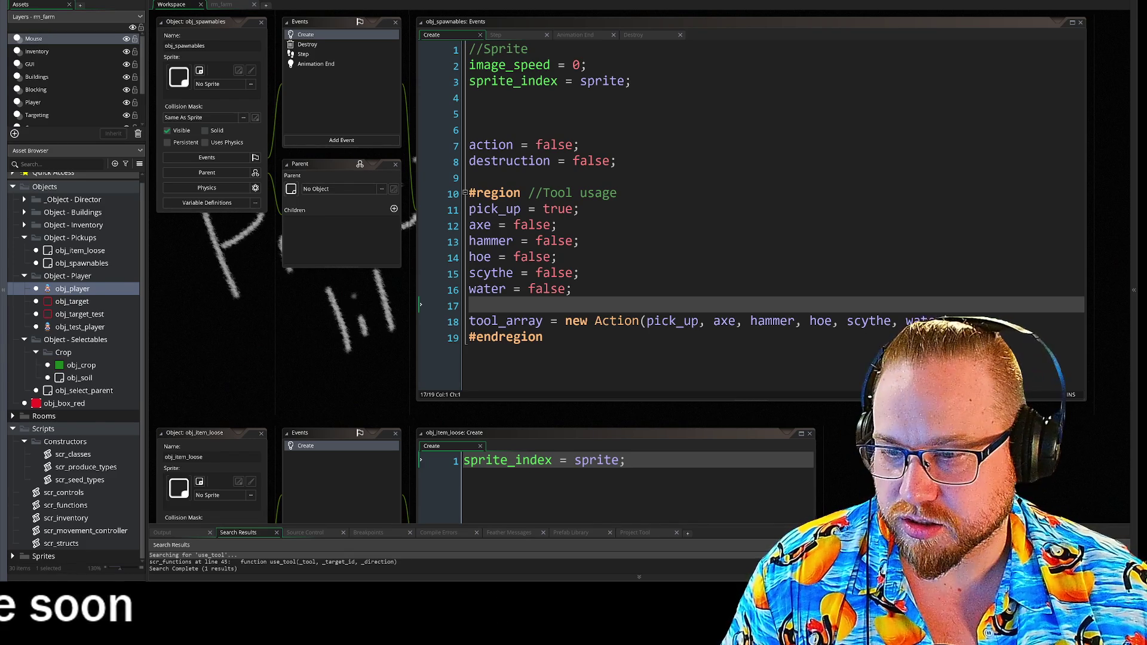
mouse_move(0, 149)
left_mouse_down()
mouse_move(687, 70)
mouse_move(779, 12)
mouse_move(748, 6)
left_mouse_up()
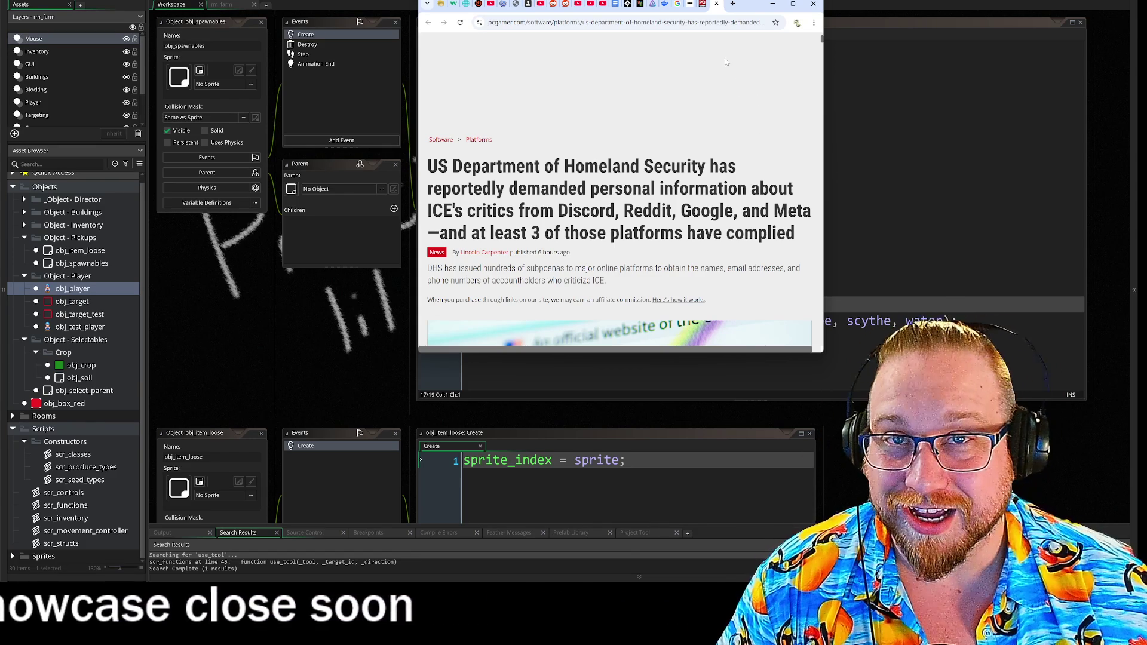
Skim the TeamSpeak article about Discord.
left_click(702, 6)
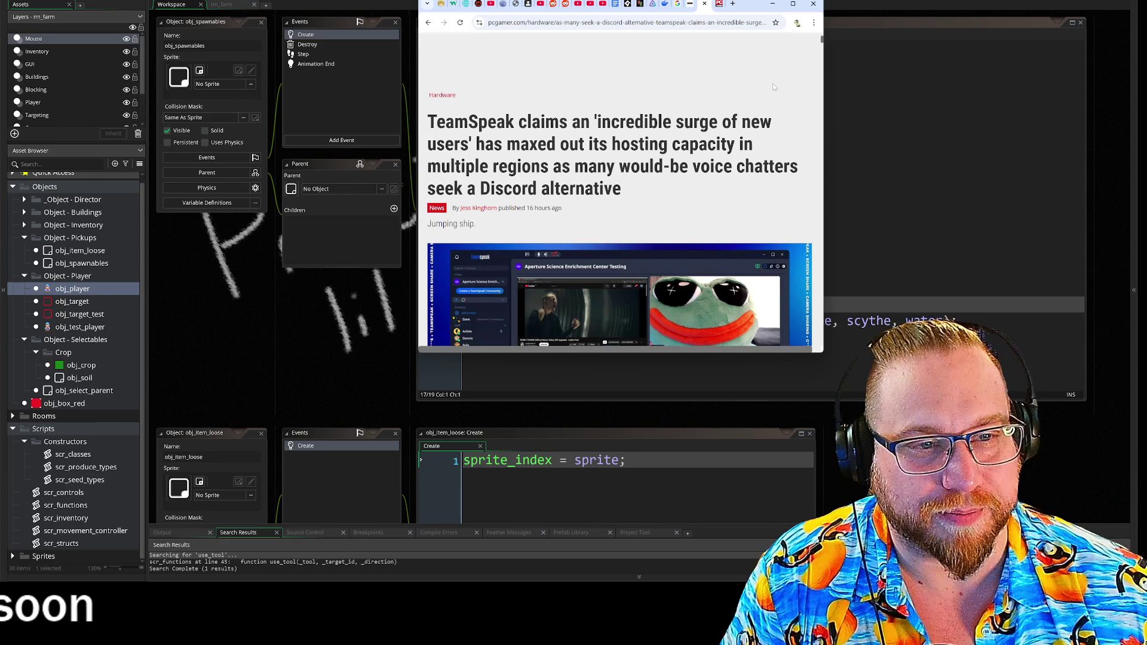
scroll(790, 80, "down", 2)
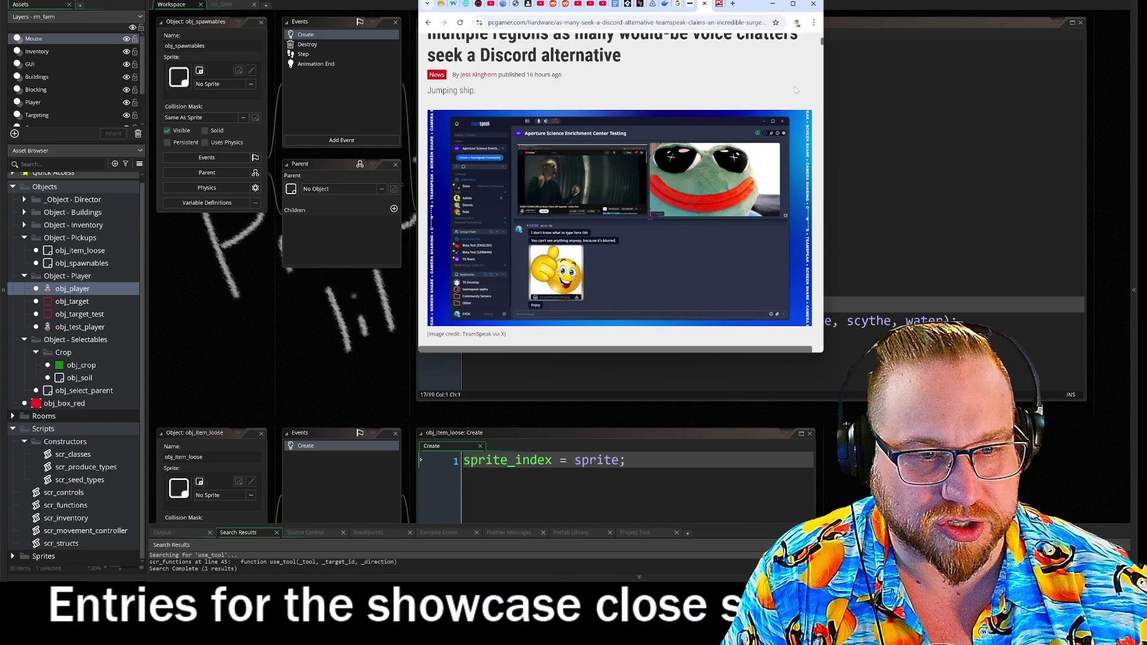
scroll(778, 81, "up", 3)
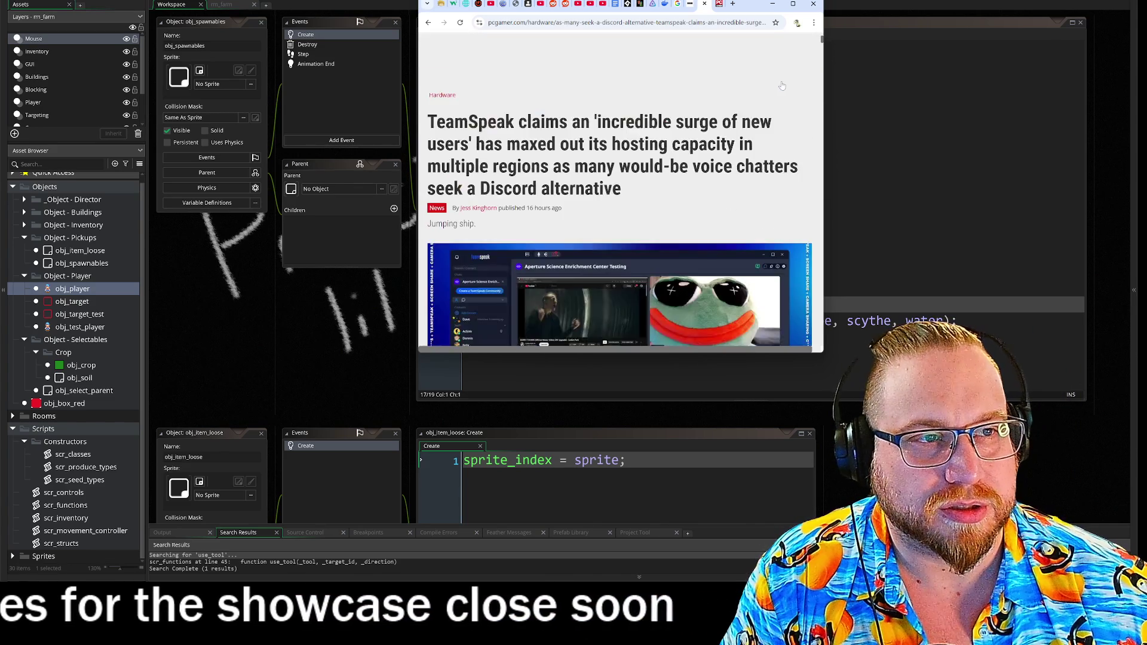
Skim the BBC Discord article, then minimize Chrome to reveal the GameMaker code.
left_click(690, 4)
scroll(775, 173, "up", 10)
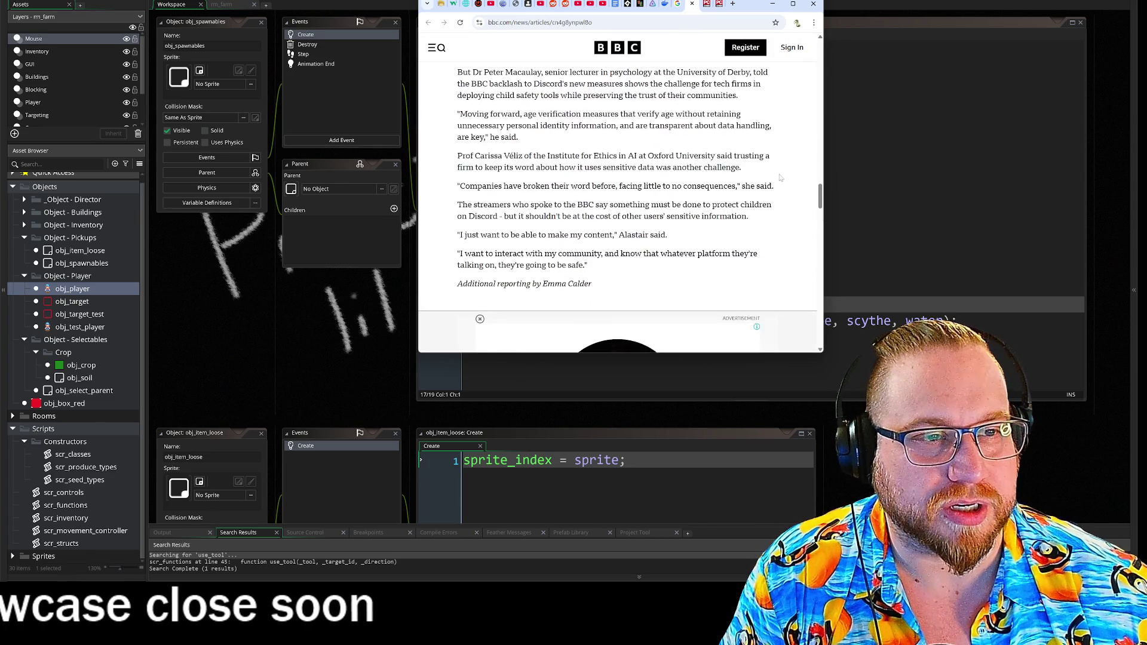
scroll(775, 178, "up", 15)
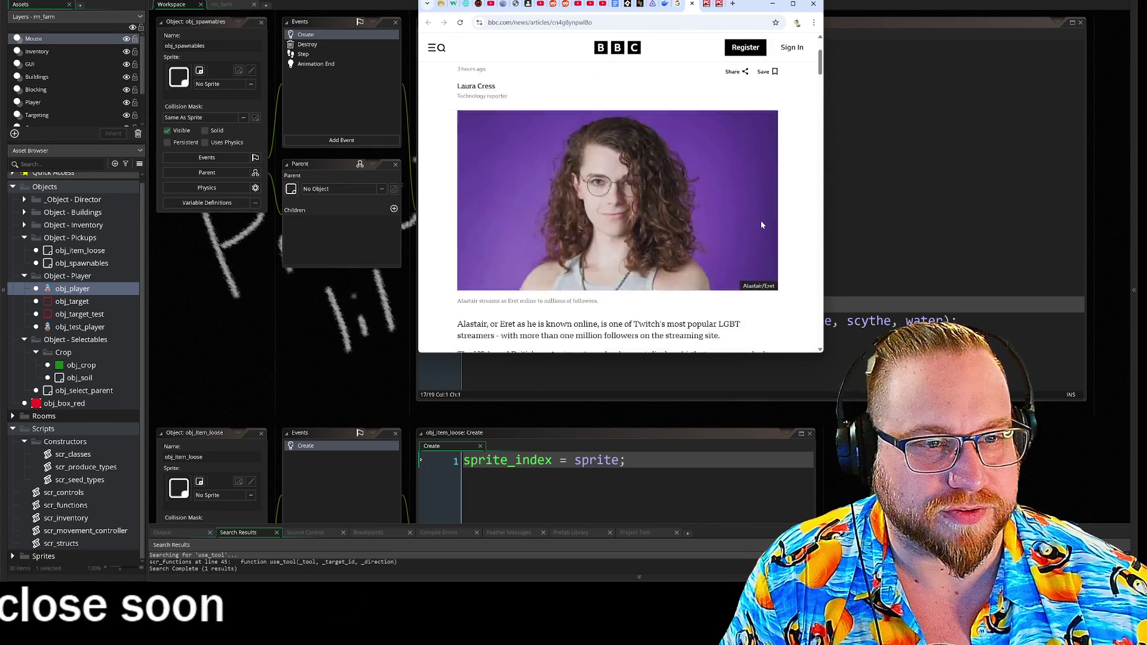
left_click(772, 4)
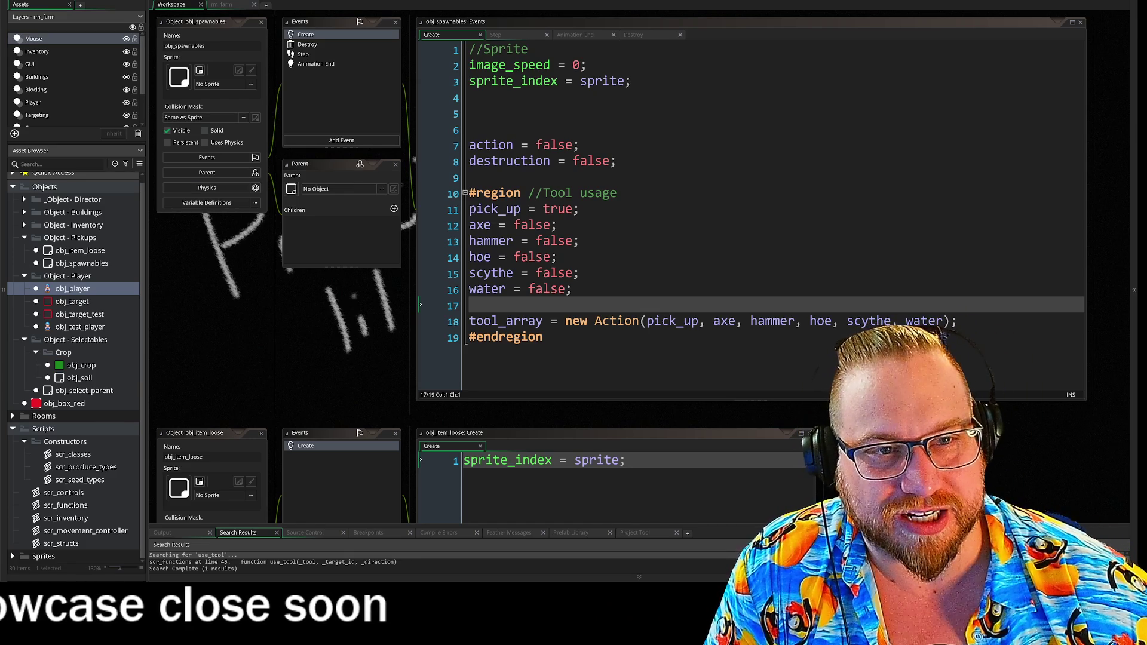
Delete blank line 6 above the action flags and add an empty line after #endregion.
left_click(469, 131)
key("BackSpace")
key("BackSpace")
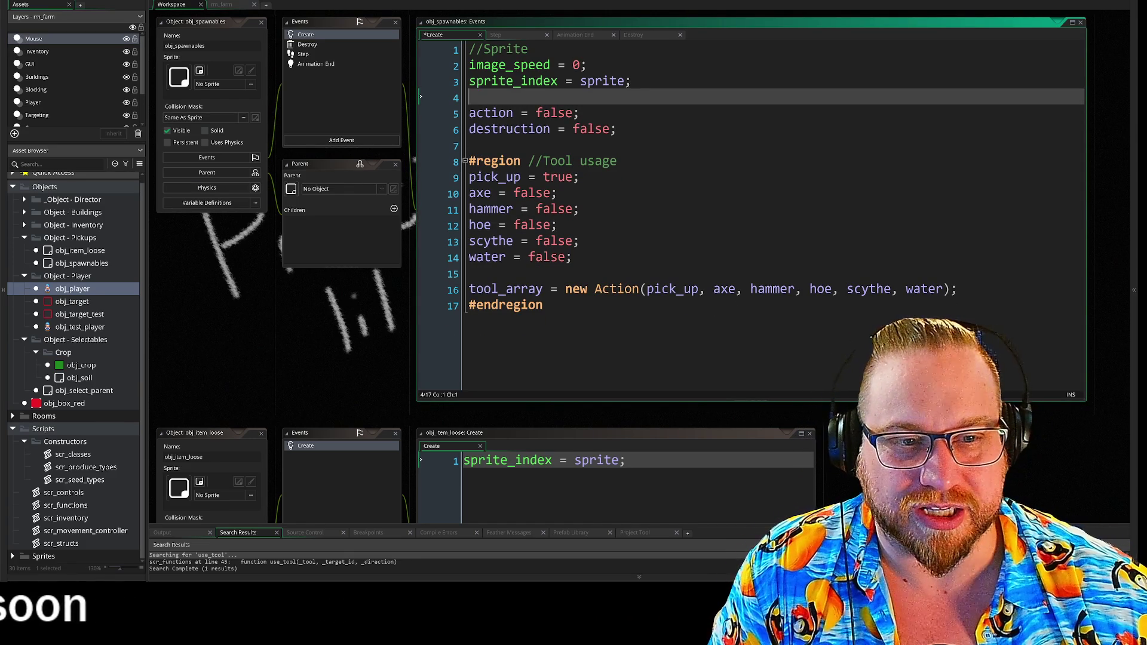
left_click(505, 305)
key("Return")
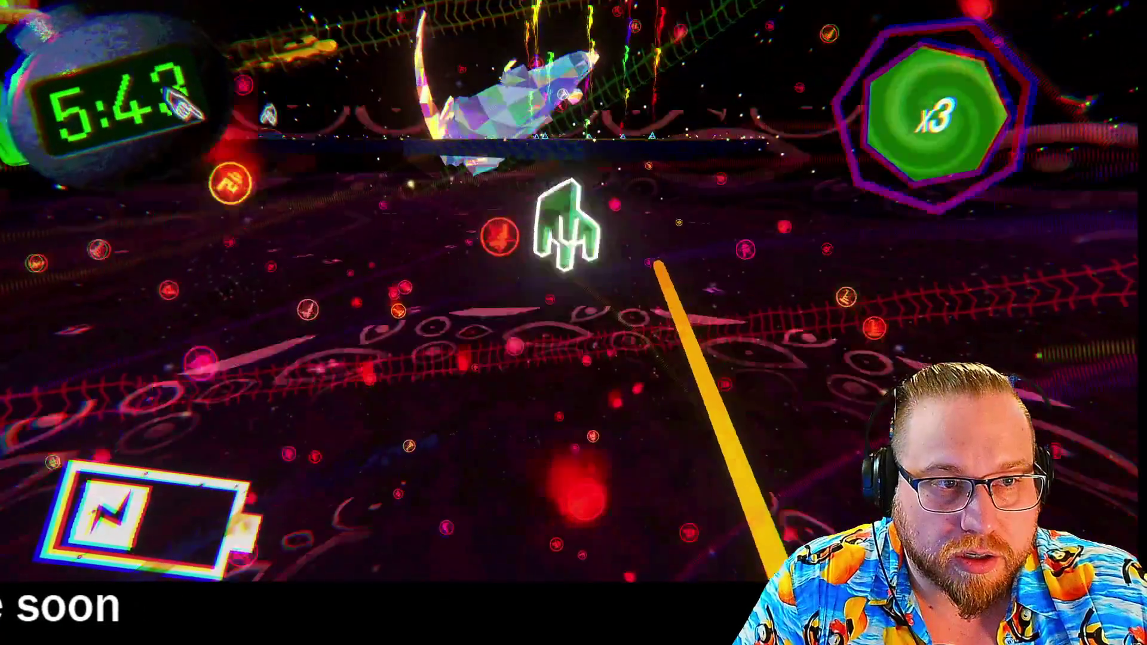
Jump onto the confetti-patterned platform and move across it toward the enemies.
key("space")
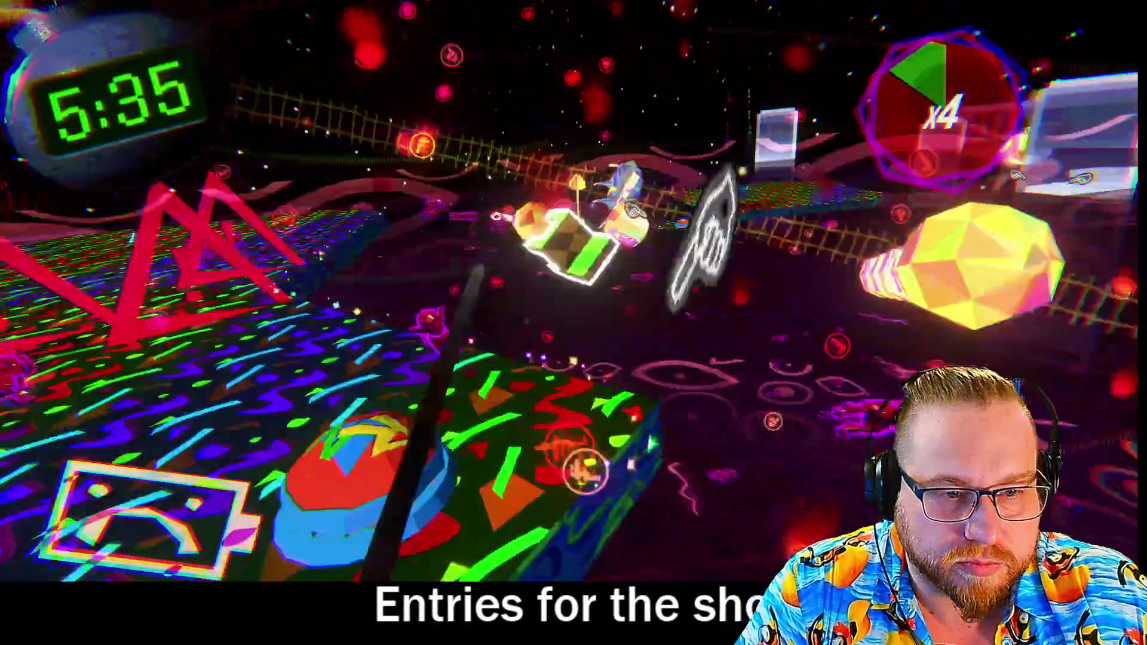
key("w")
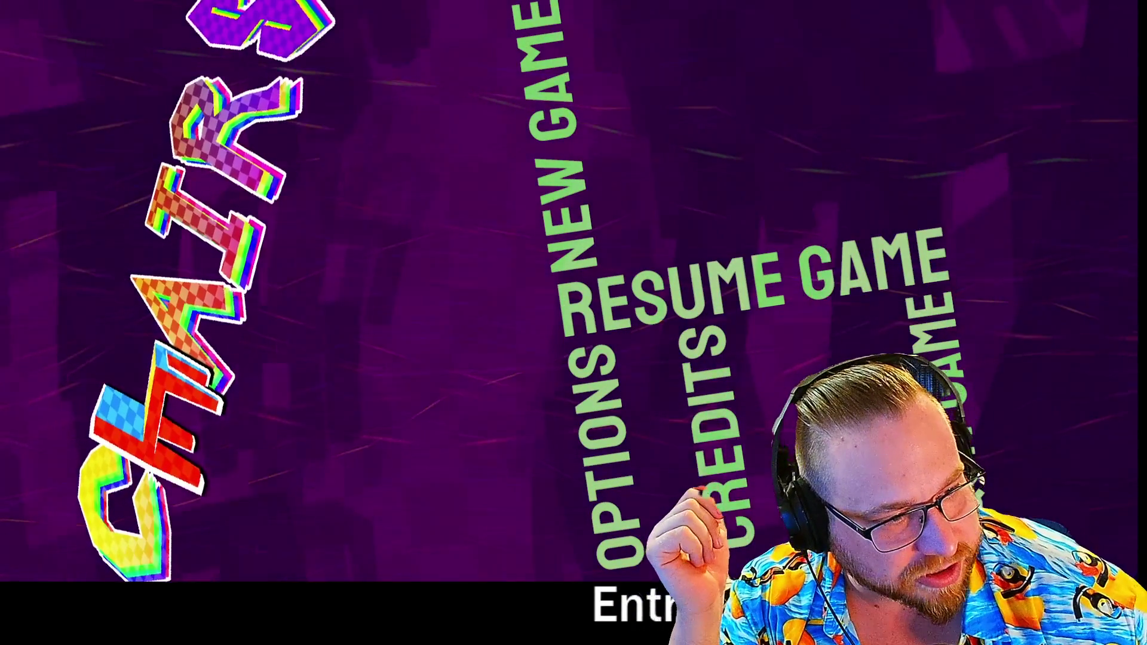
Switch out of the fullscreen CHAIRS game to the desktop.
key("alt+Tab")
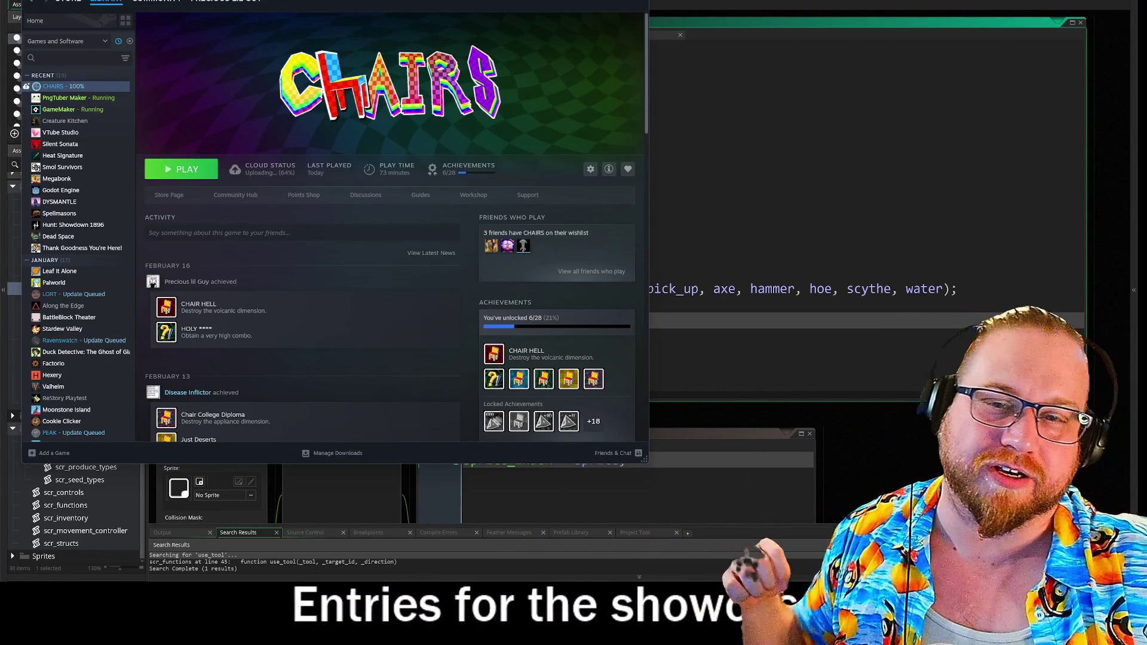
Dismiss the Steam library page to bring GameMaker back to the front.
key("alt+Tab")
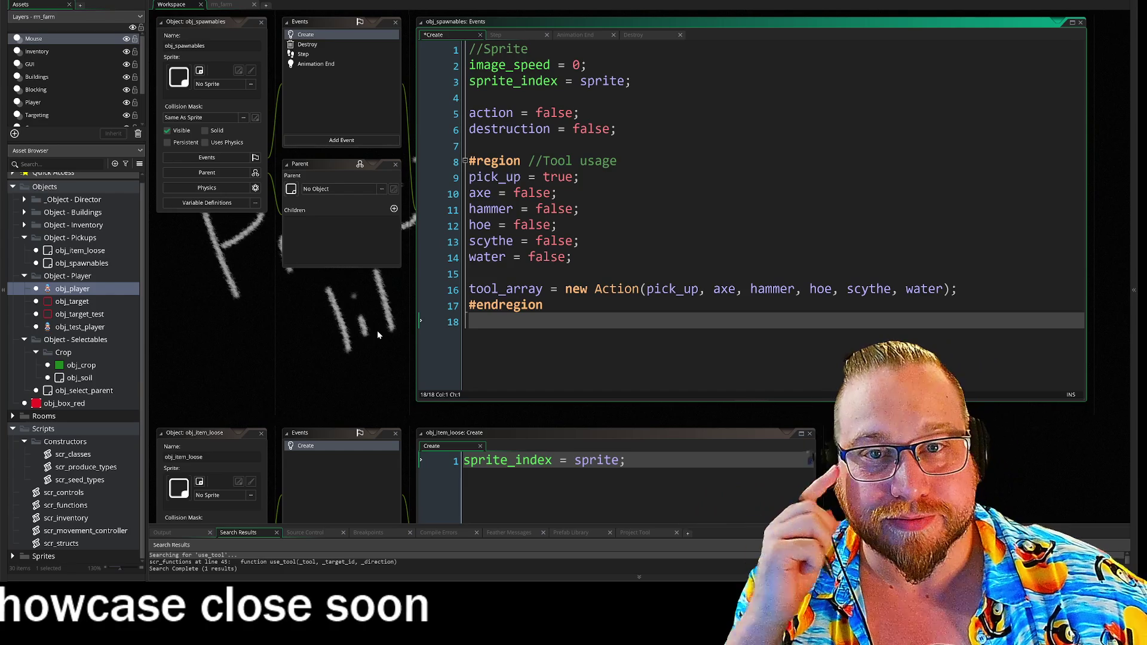
Scroll around the workspace to locate the obj_spawnables Create event.
scroll(392, 346, "up", 2)
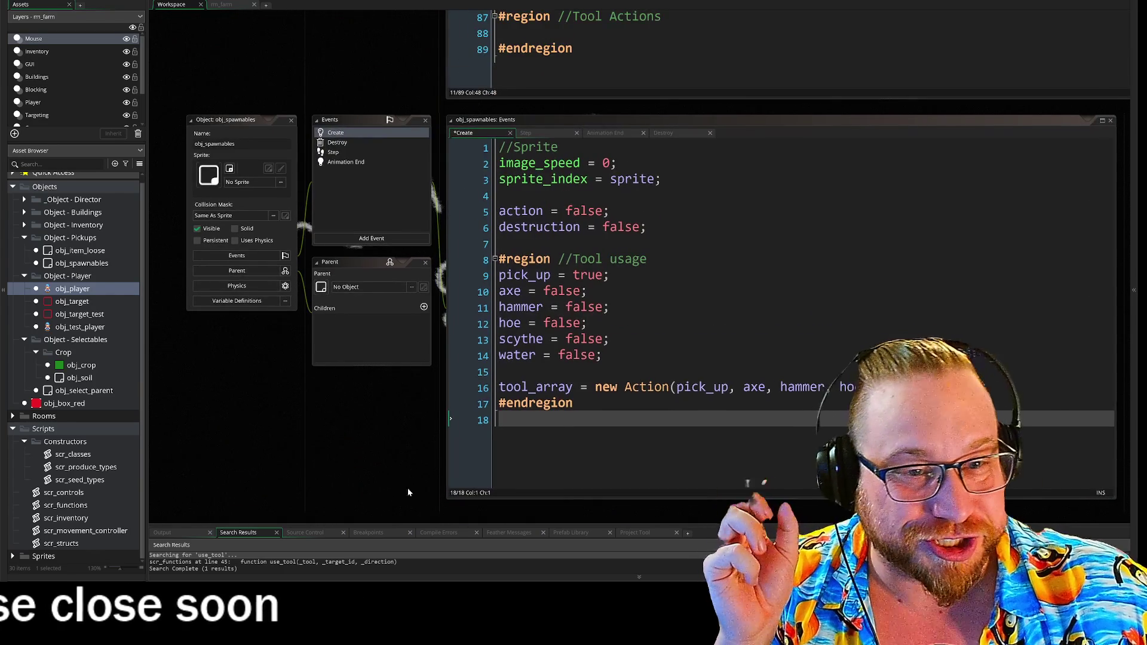
scroll(434, 441, "down", 3)
scroll(435, 320, "down", 5)
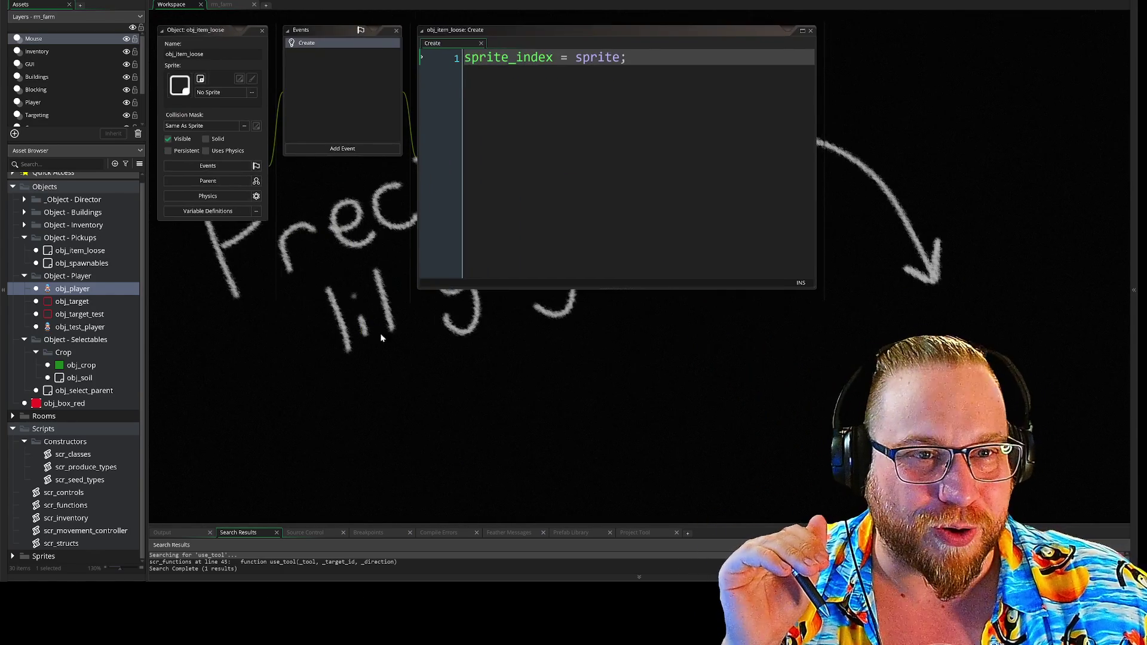
scroll(389, 128, "up", 2)
scroll(414, 110, "up", 2)
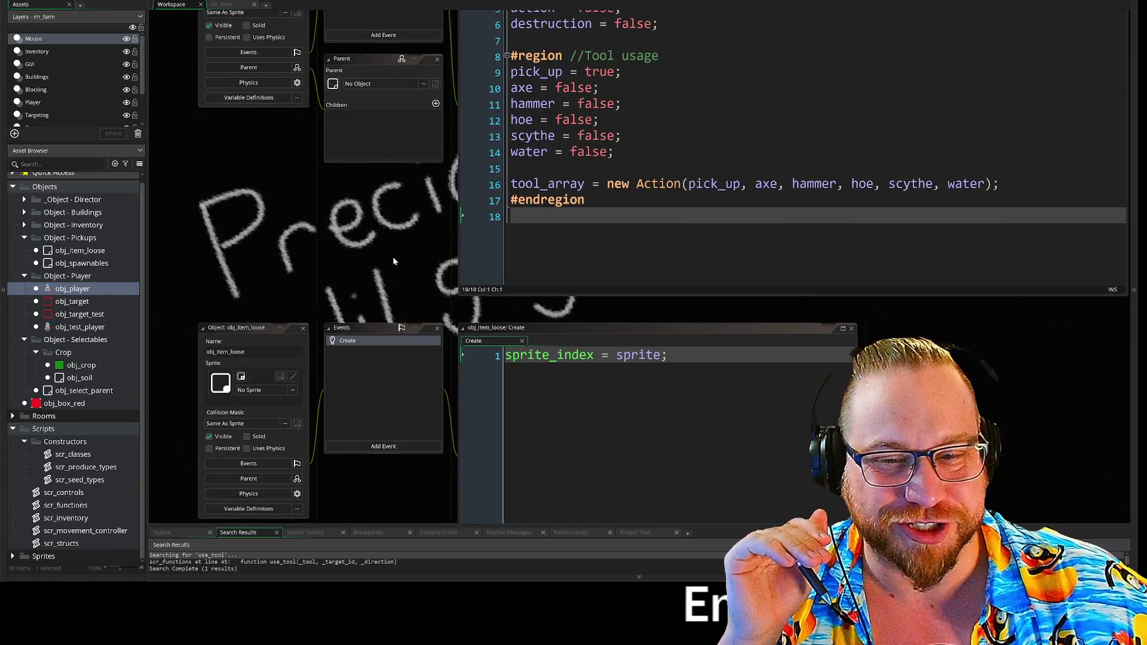
scroll(393, 260, "up", 2)
scroll(370, 340, "up", 5)
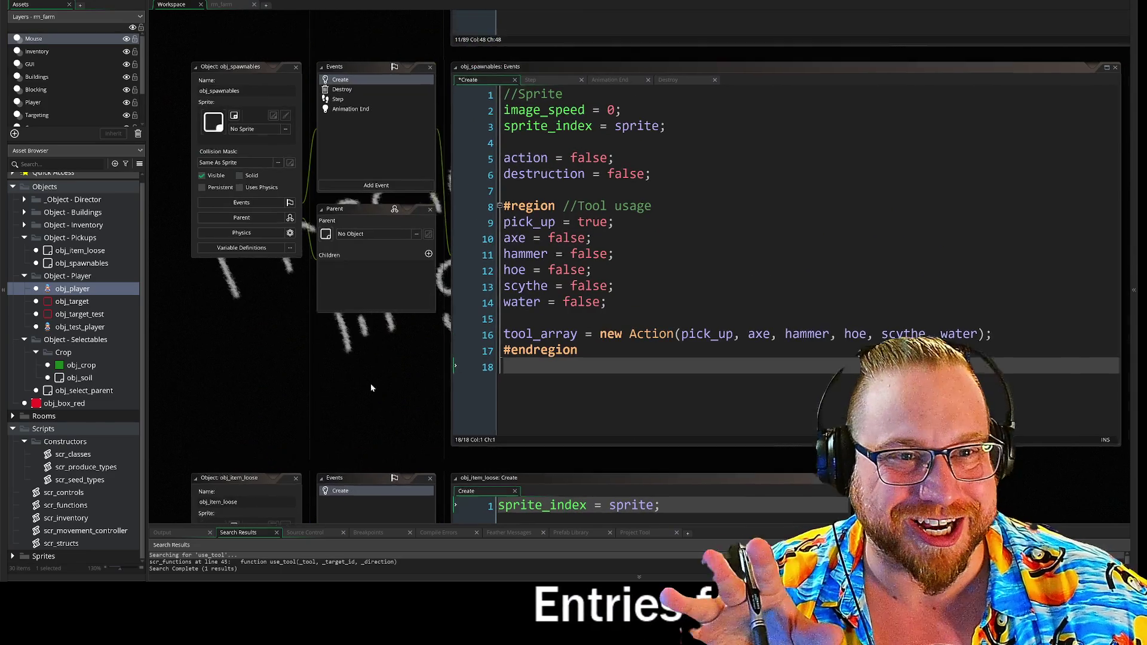
scroll(350, 281, "up", 2)
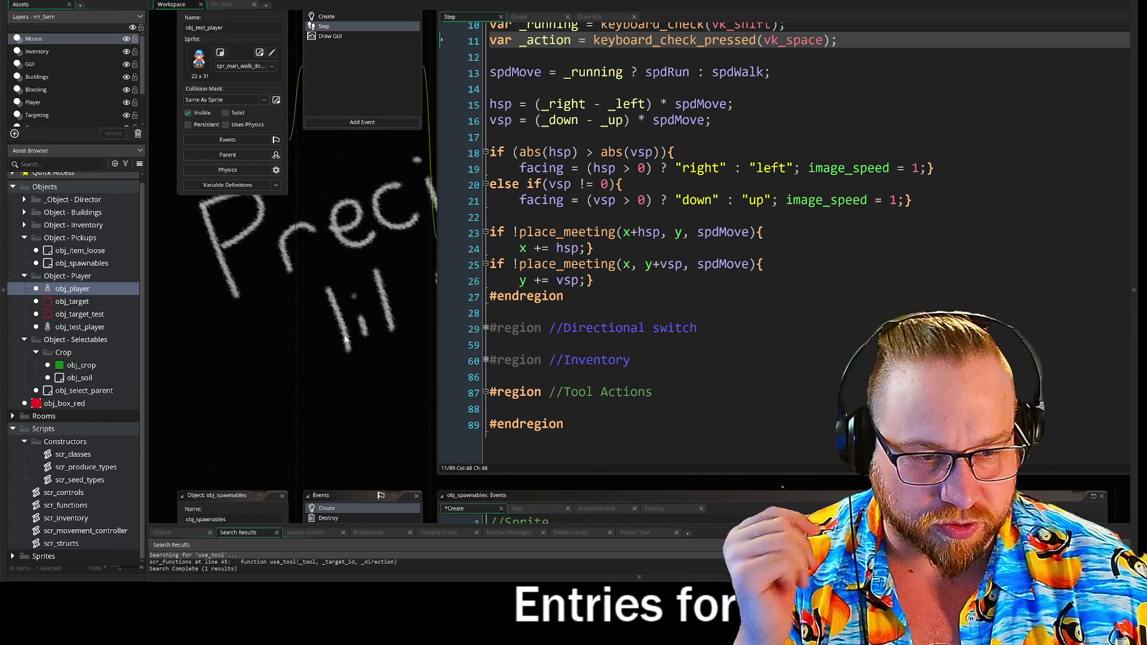
scroll(345, 339, "down", 3)
scroll(298, 387, "down", 2)
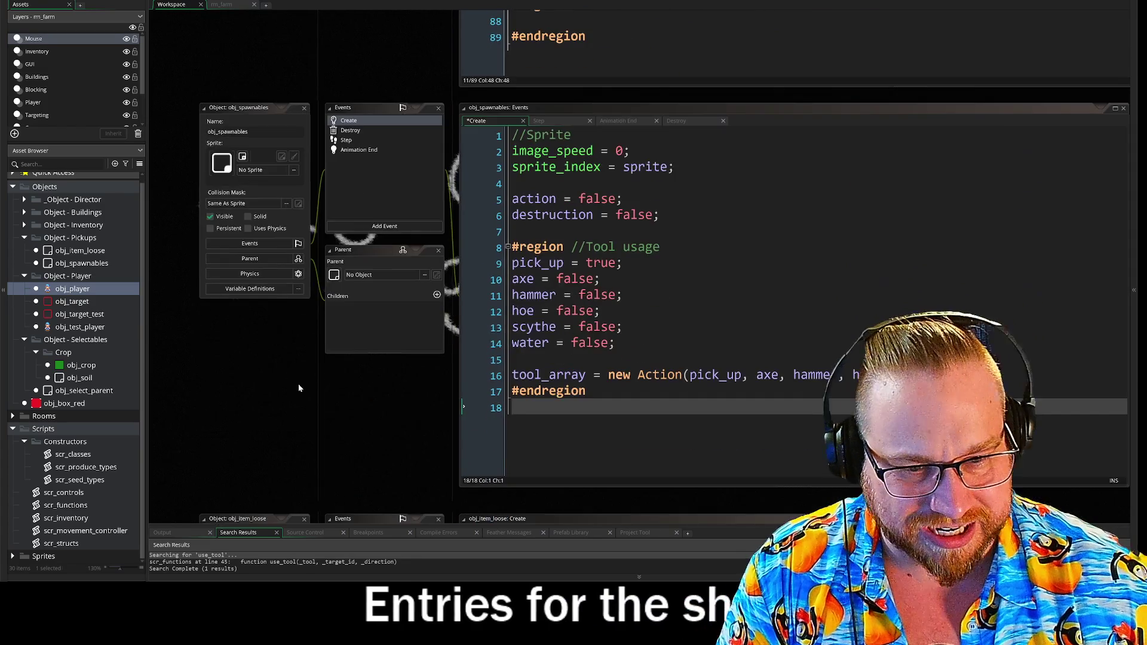
scroll(298, 387, "down", 5)
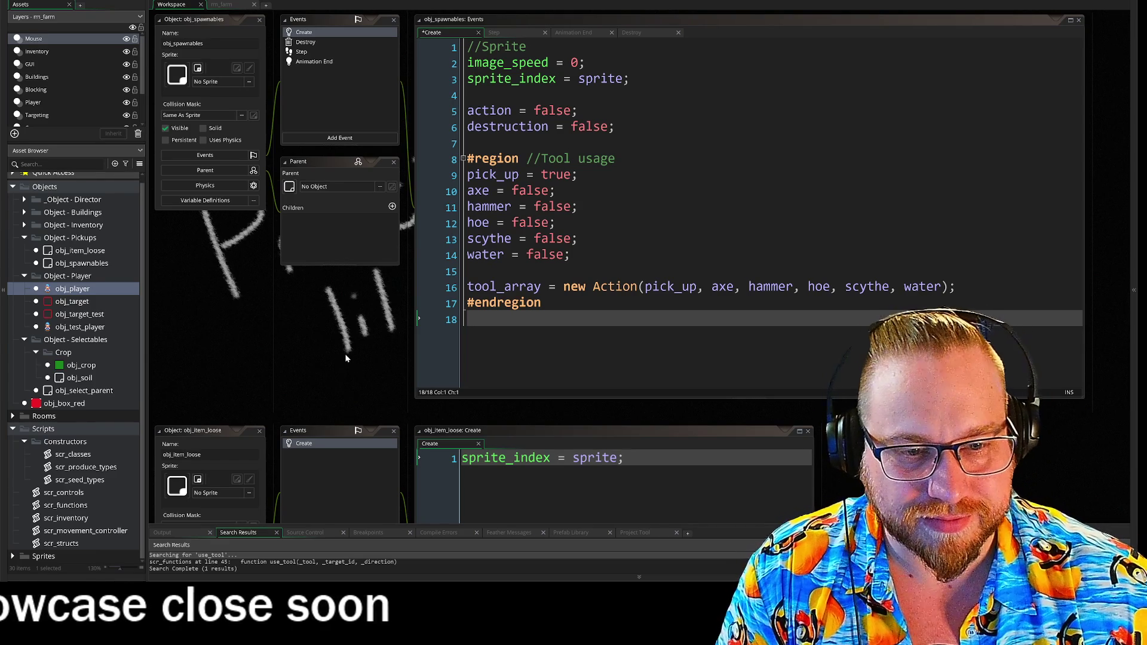
scroll(345, 371, "down", 5)
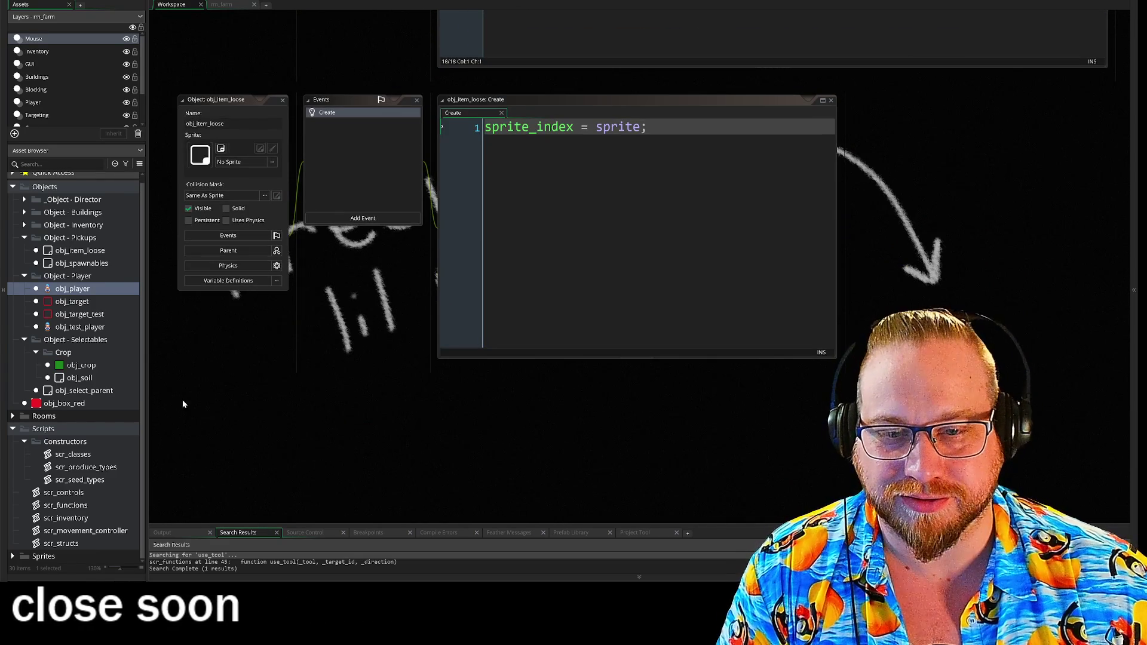
Widen the asset list slightly, centre the obj_spawnables code, then switch to FireAlpaca.
left_click_drag(148, 357, 153, 357)
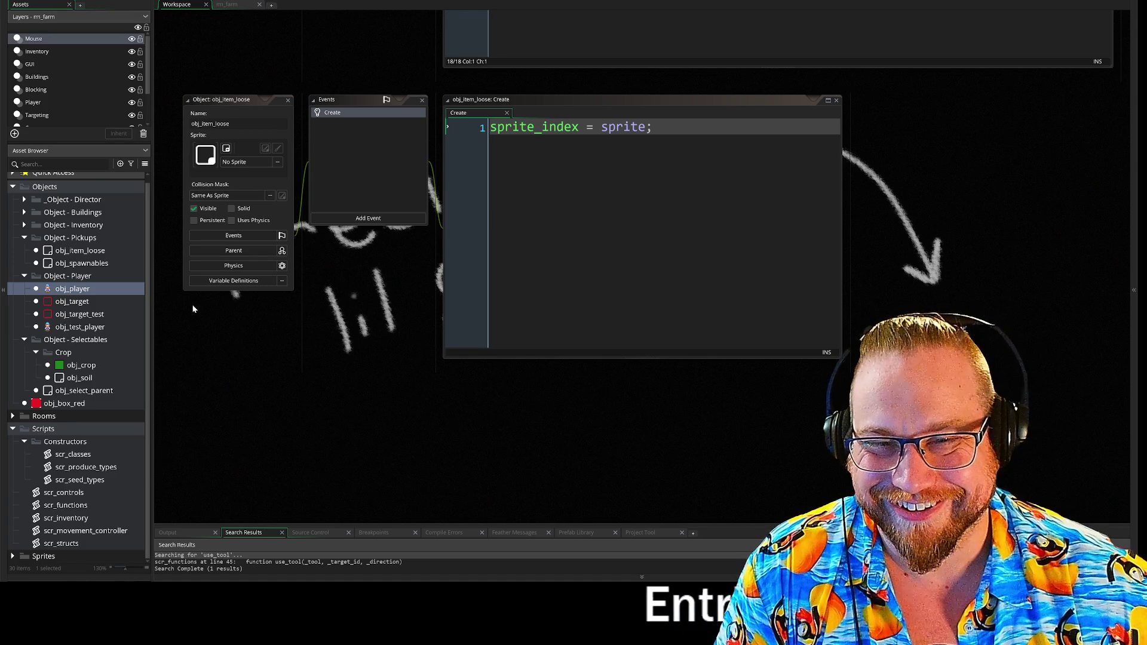
left_click_drag(378, 297, 398, 497)
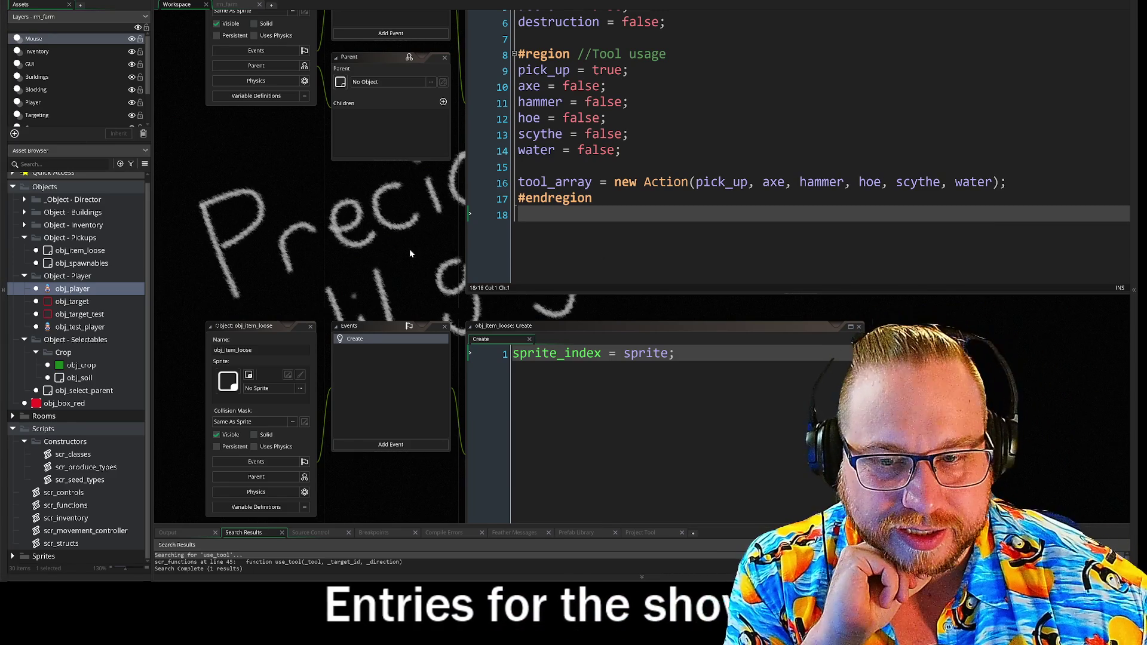
scroll(408, 299, "up", 3)
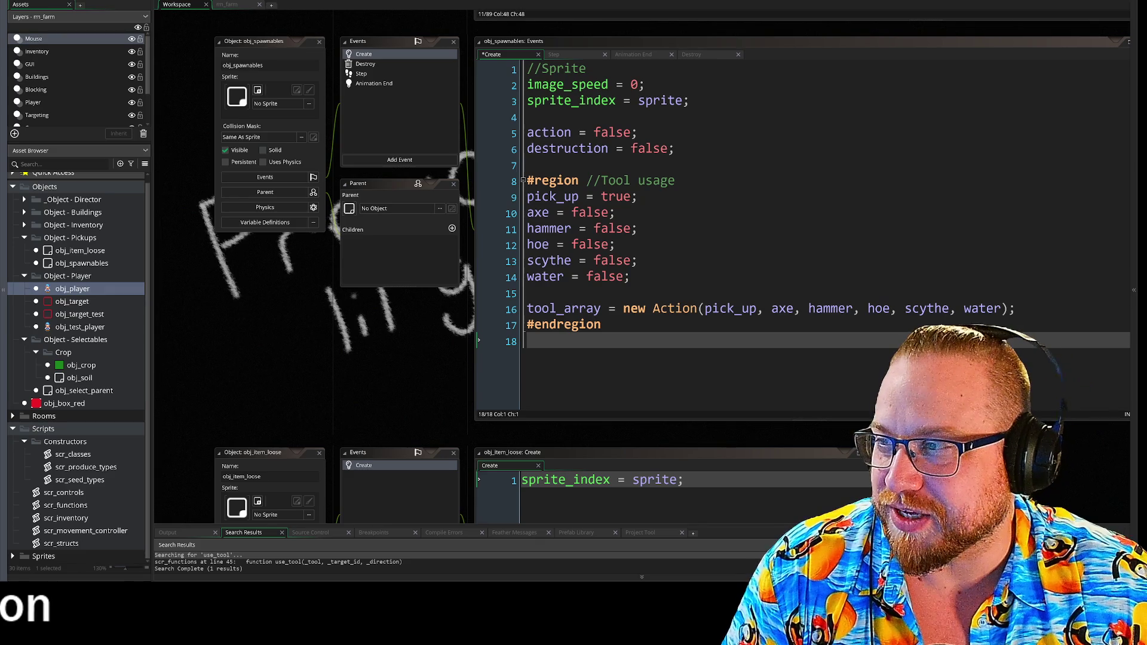
key("alt+Tab")
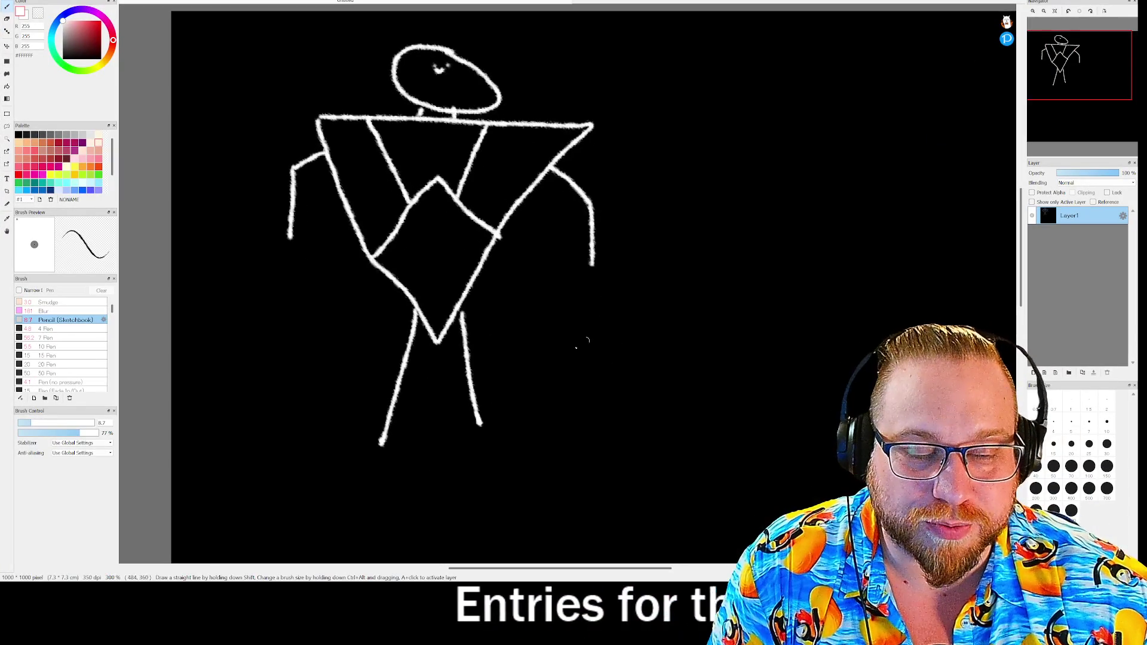
left_click_drag(550, 349, 595, 351)
left_click_drag(789, 295, 895, 101)
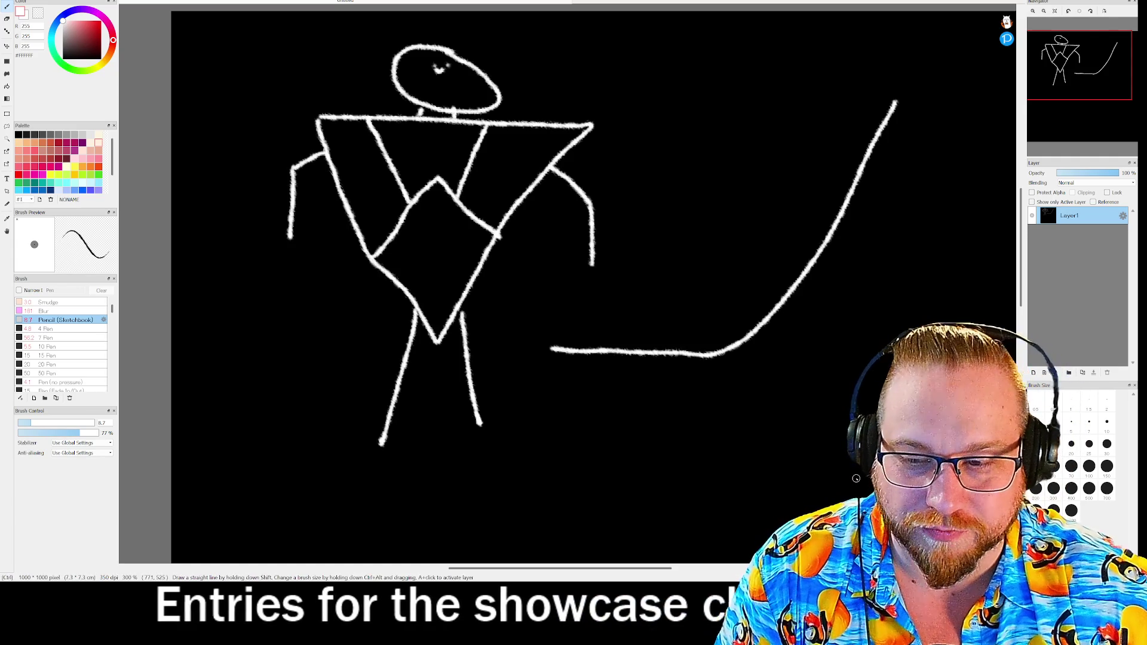
key("ctrl+z")
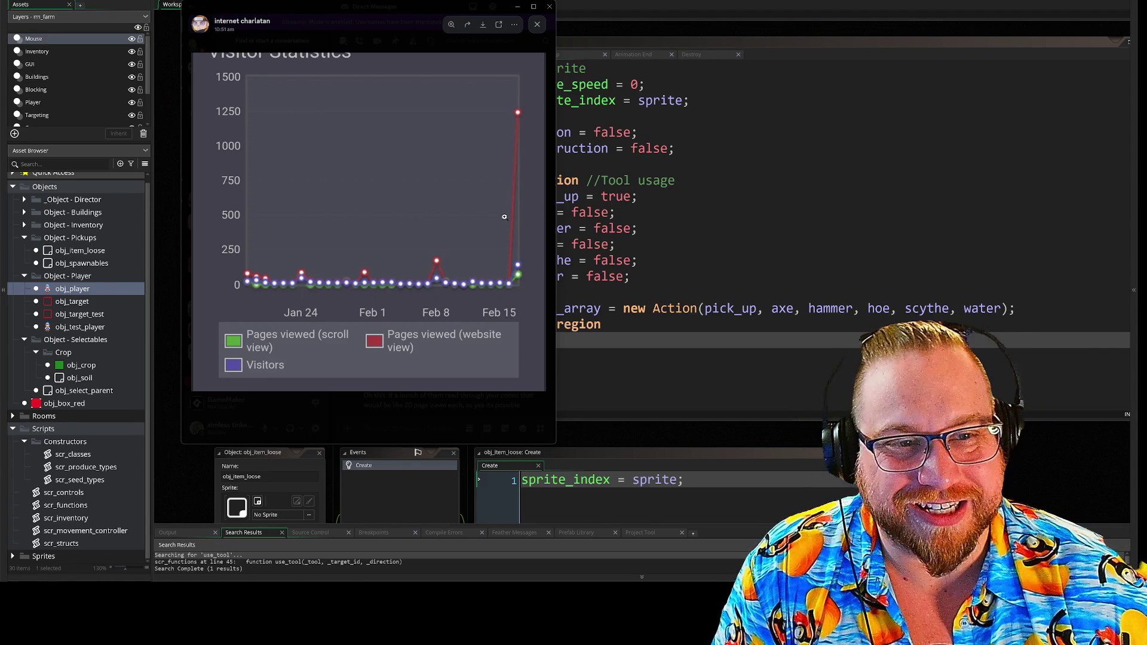
Zoom in on the Visitor Statistics chart's red spike, zoom back out, and nudge the viewer.
left_click(518, 111)
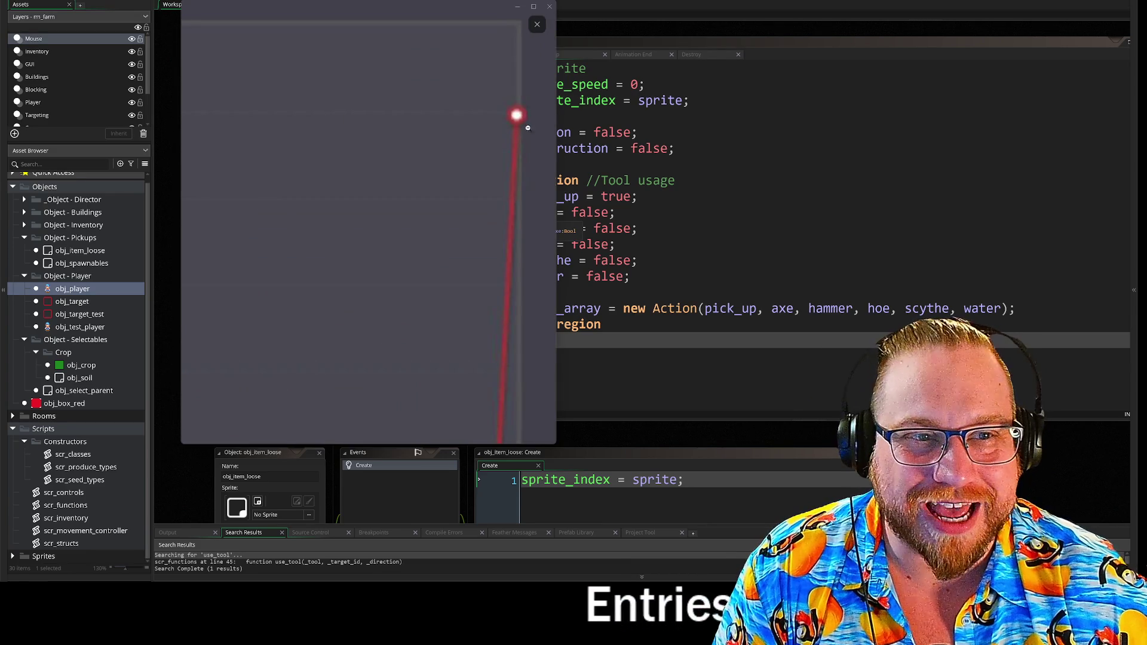
left_click(527, 127)
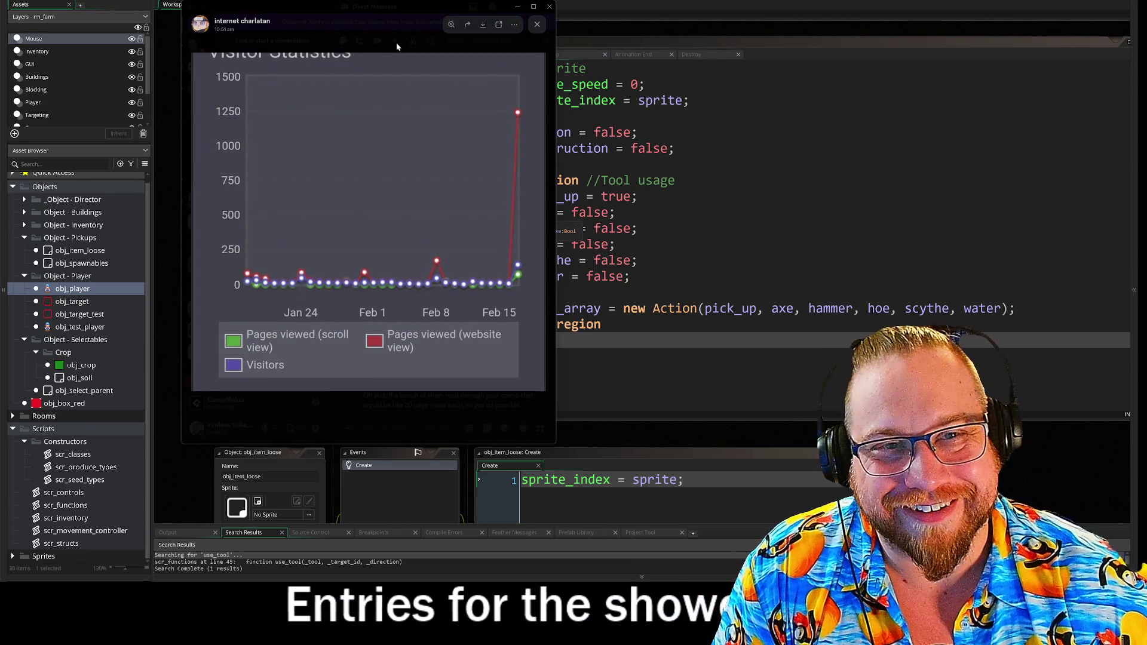
mouse_move(378, 6)
left_mouse_down()
mouse_move(418, 1)
mouse_move(363, 48)
mouse_move(359, 0)
left_mouse_up()
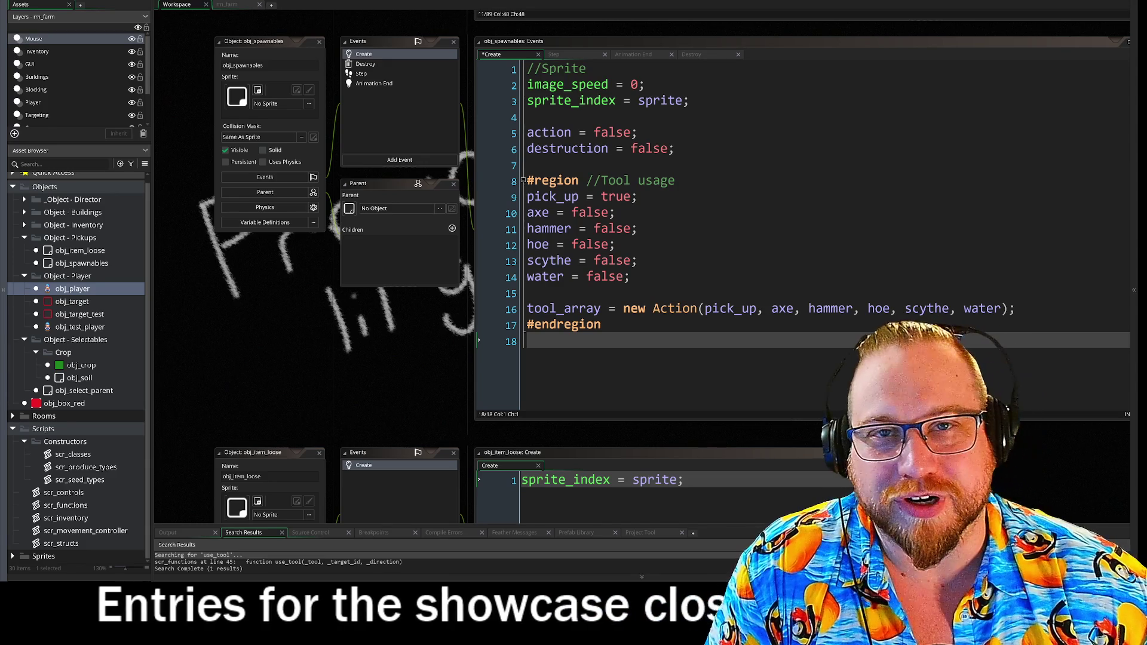
left_click_drag(381, 371, 324, 361)
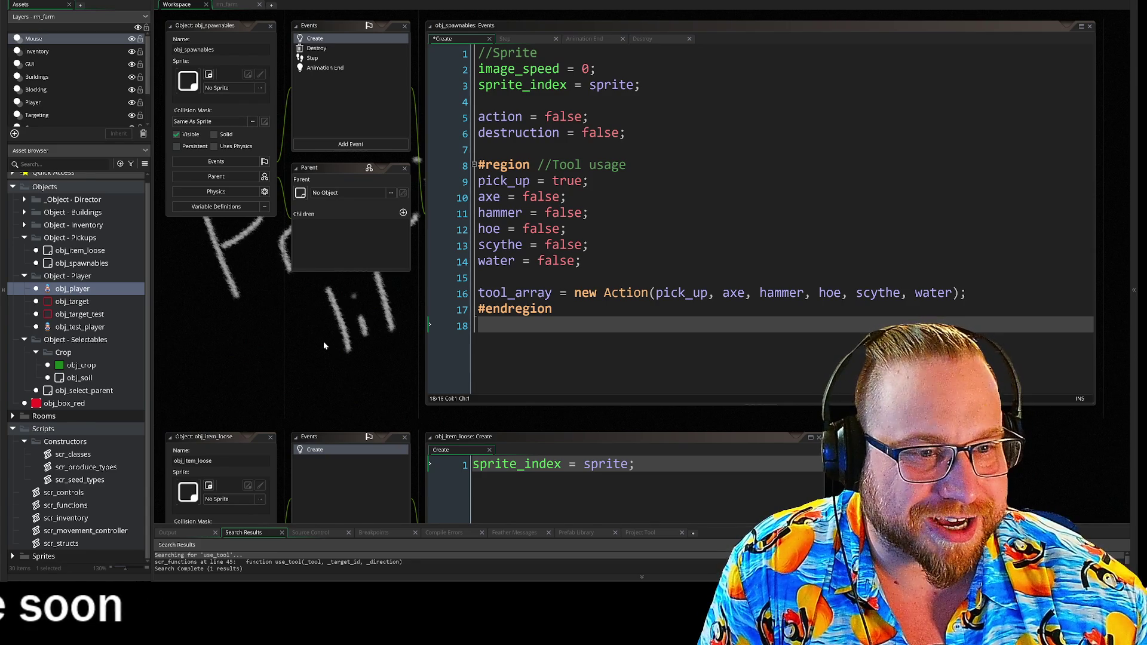
left_click_drag(220, 438, 221, 426)
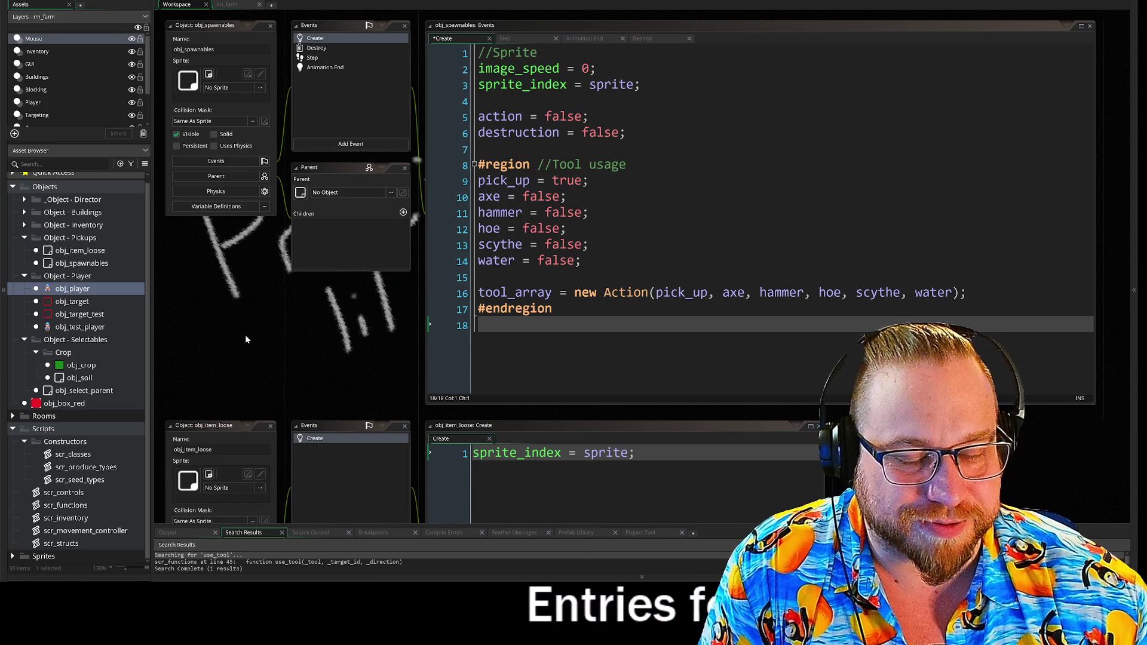
left_click_drag(241, 342, 239, 332)
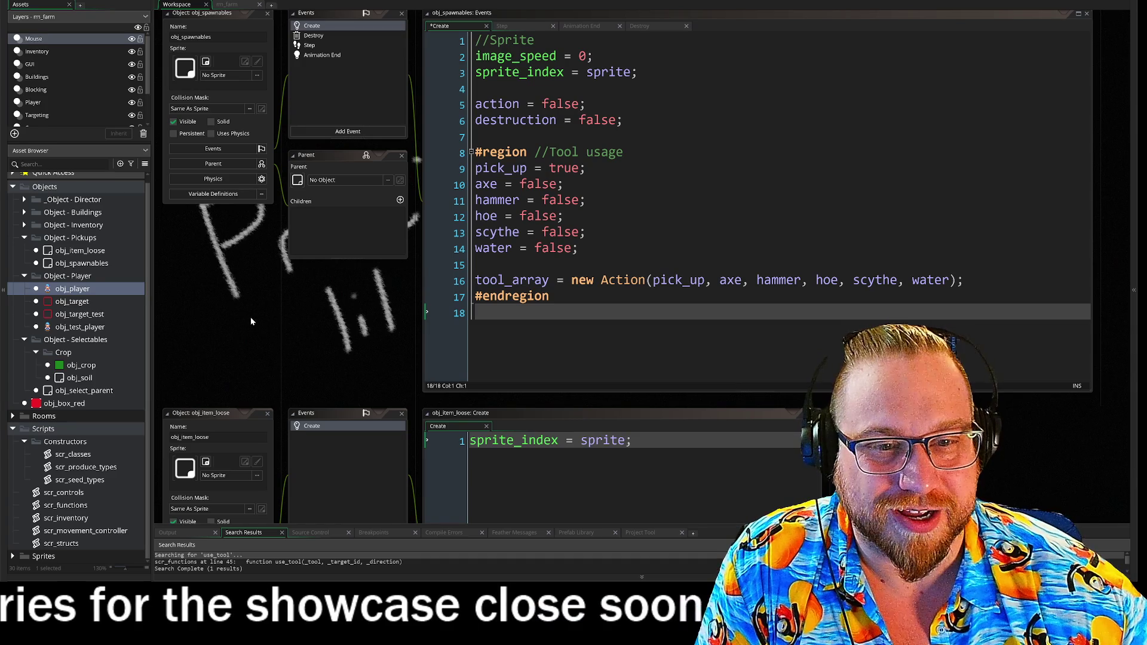
scroll(385, 301, "up", 5)
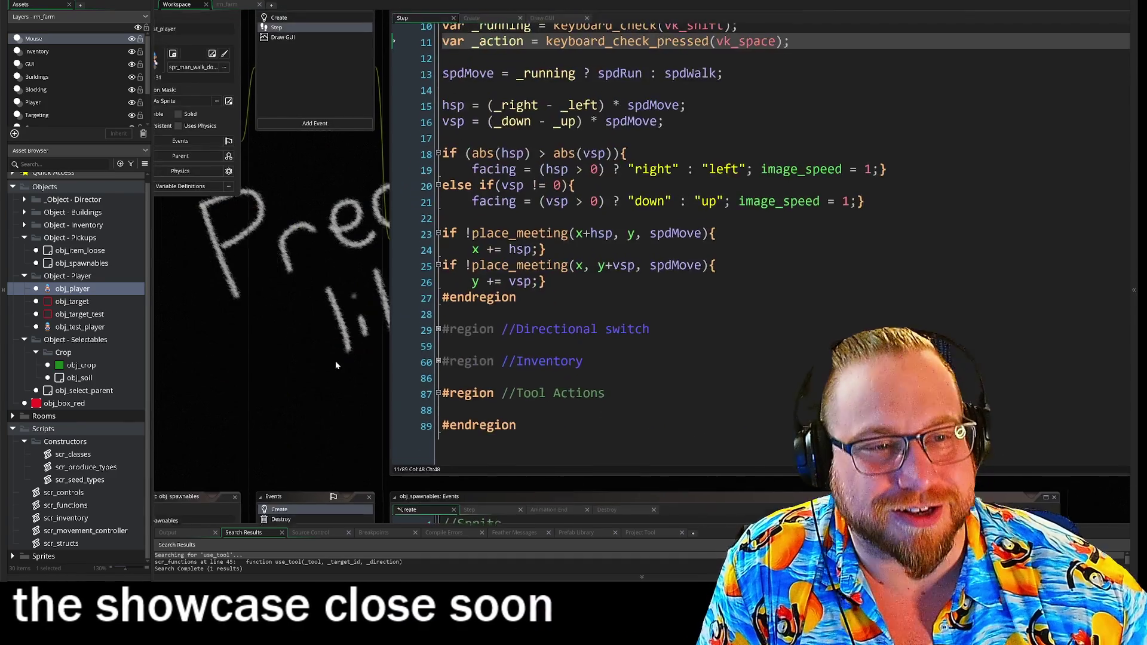
Pan the workspace to centre the obj_test_player Step code and its Tool Actions region.
left_click_drag(378, 371, 365, 377)
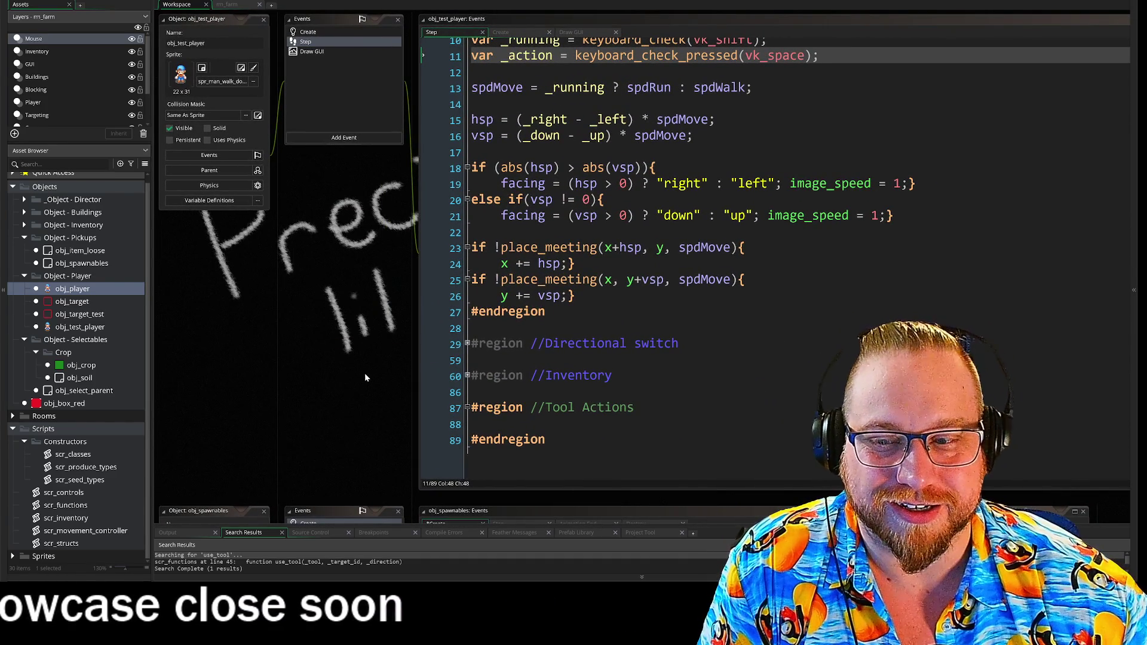
mouse_move(364, 373)
left_mouse_down()
mouse_move(396, 473)
mouse_move(375, 239)
mouse_move(378, 329)
left_mouse_up()
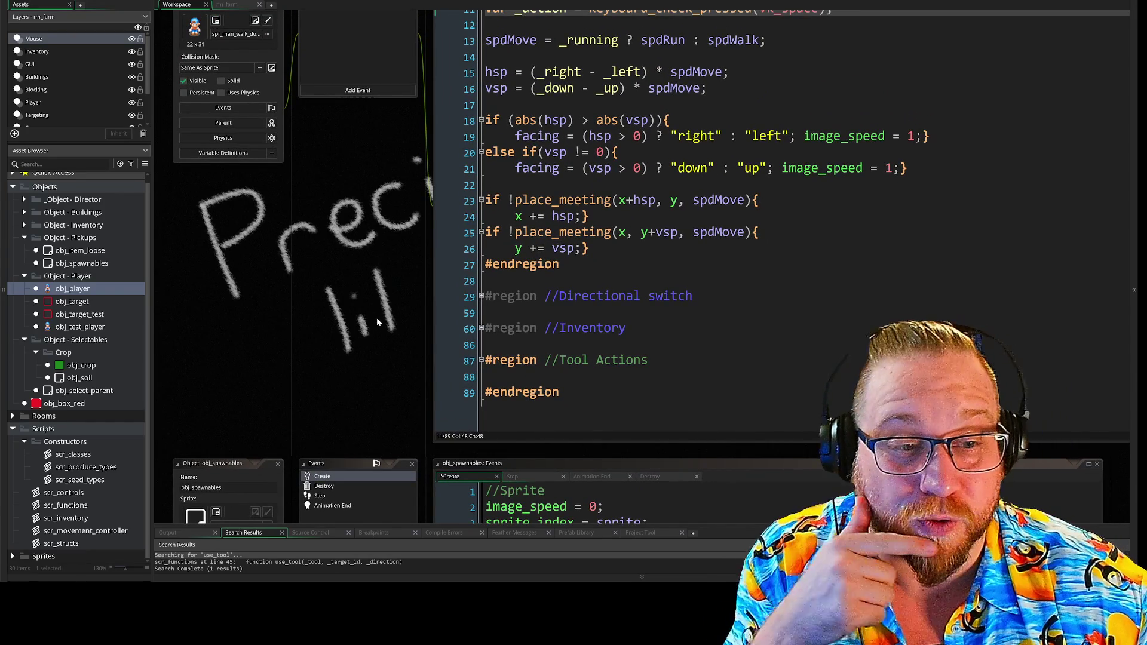
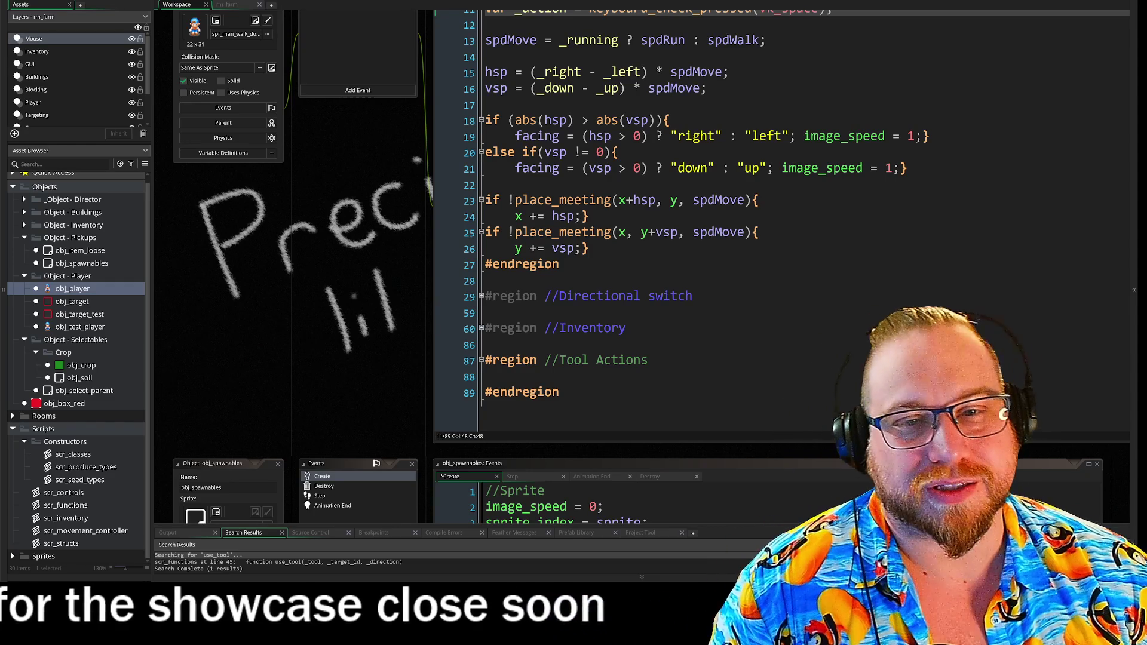
Bring the whole obj_spawnables Create code into view.
scroll(366, 236, "up", 1)
scroll(357, 253, "up", 1)
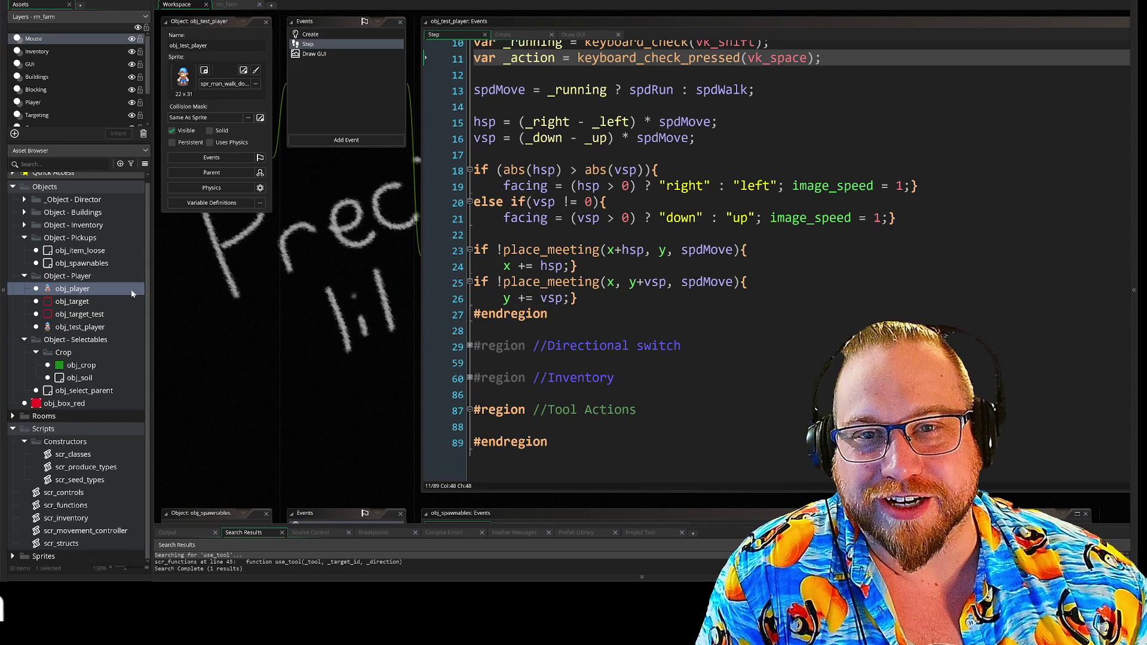
left_click_drag(206, 297, 211, 304)
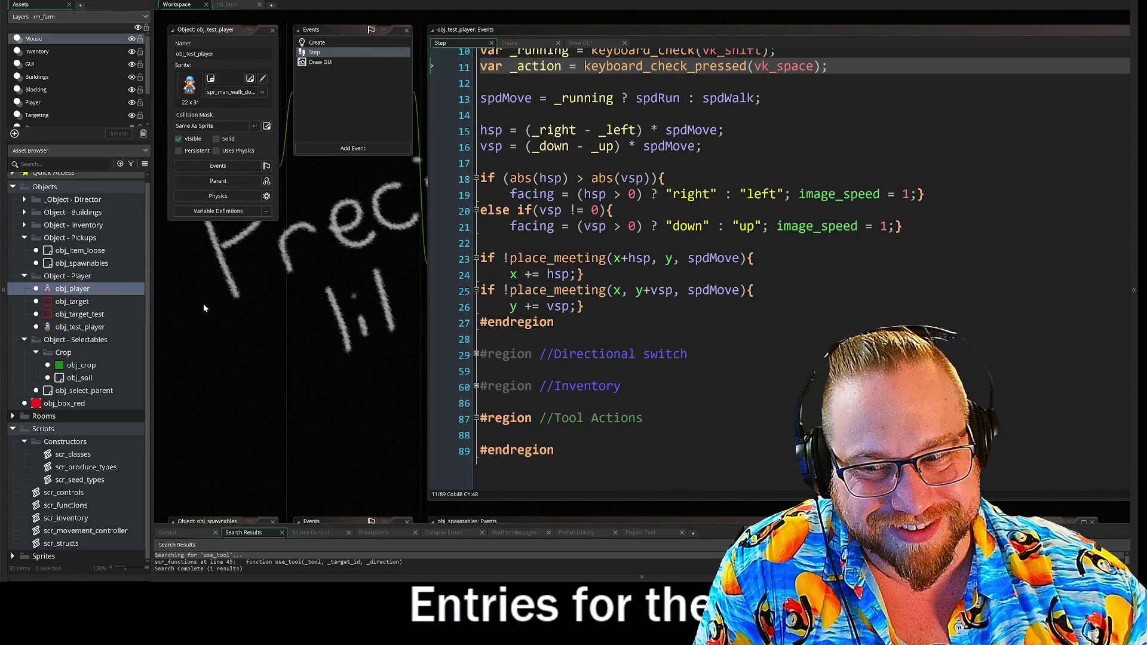
mouse_move(203, 308)
left_mouse_down()
mouse_move(193, 309)
mouse_move(196, 333)
left_mouse_up()
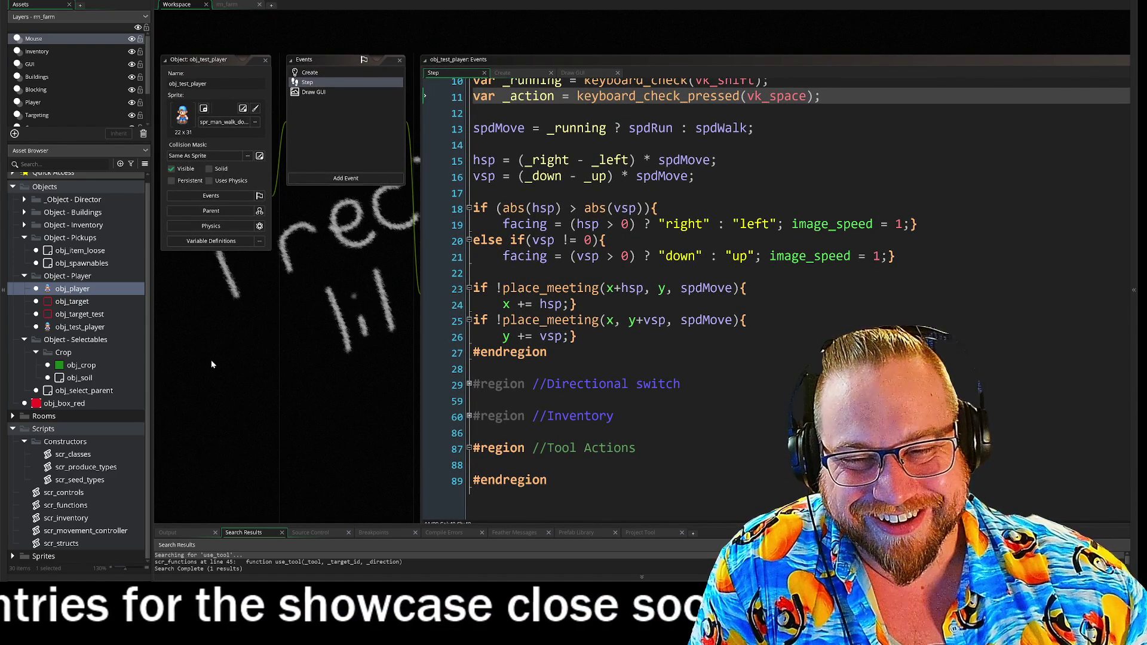
left_click_drag(265, 344, 292, 325)
mouse_move(330, 380)
left_mouse_down()
mouse_move(306, 354)
mouse_move(382, 138)
left_mouse_up()
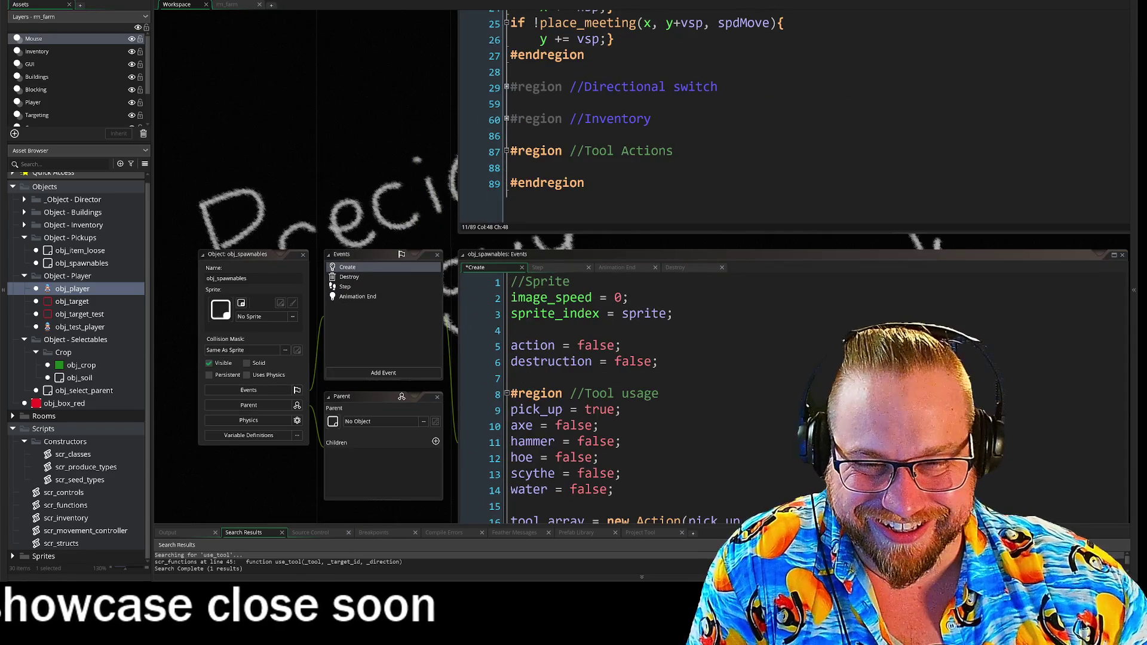
left_click_drag(262, 490, 304, 364)
mouse_move(386, 393)
left_mouse_down()
mouse_move(340, 390)
mouse_move(369, 396)
left_mouse_up()
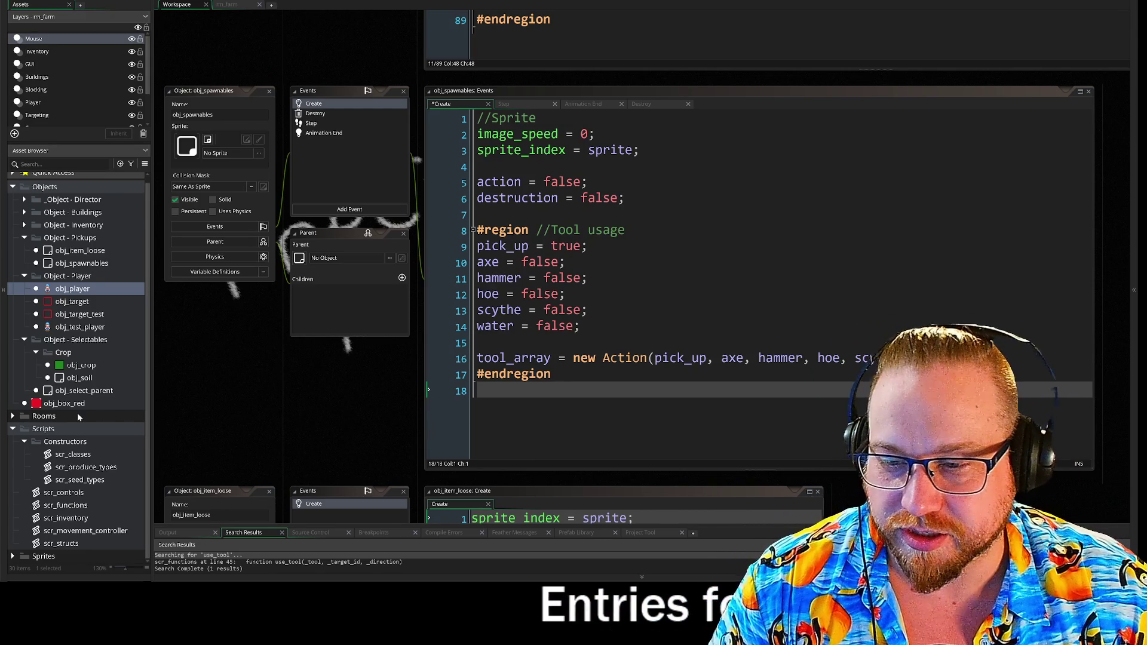
Open the scr_structs script and enlarge its code window to show more lines.
double_click(63, 542)
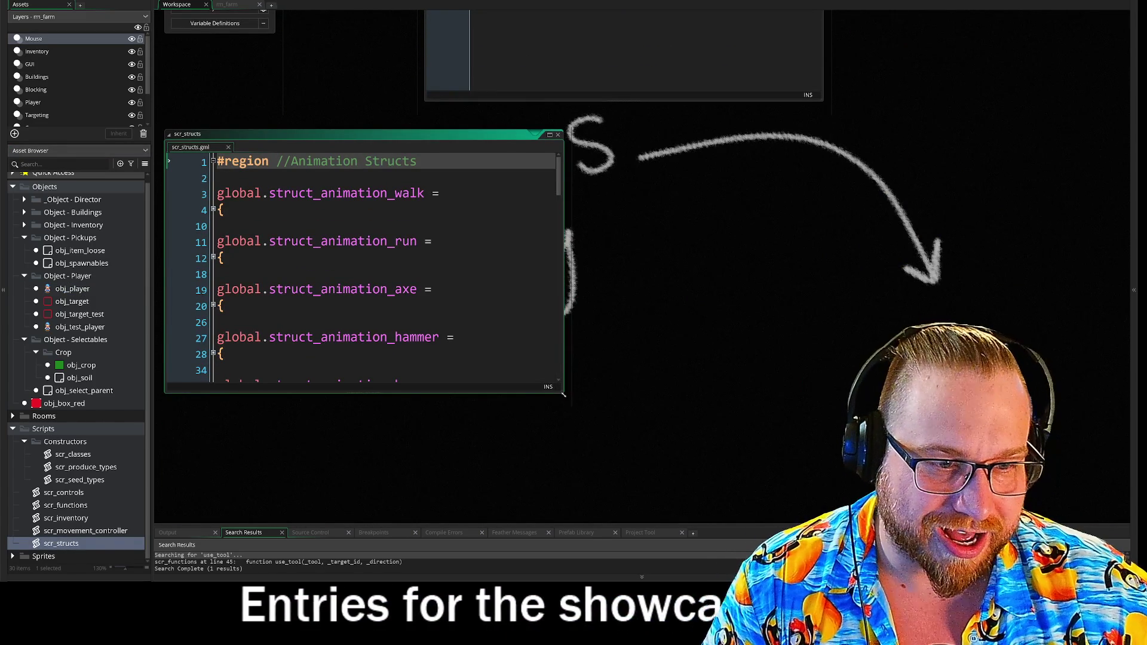
left_click_drag(561, 398, 762, 523)
scroll(460, 335, "down", 12)
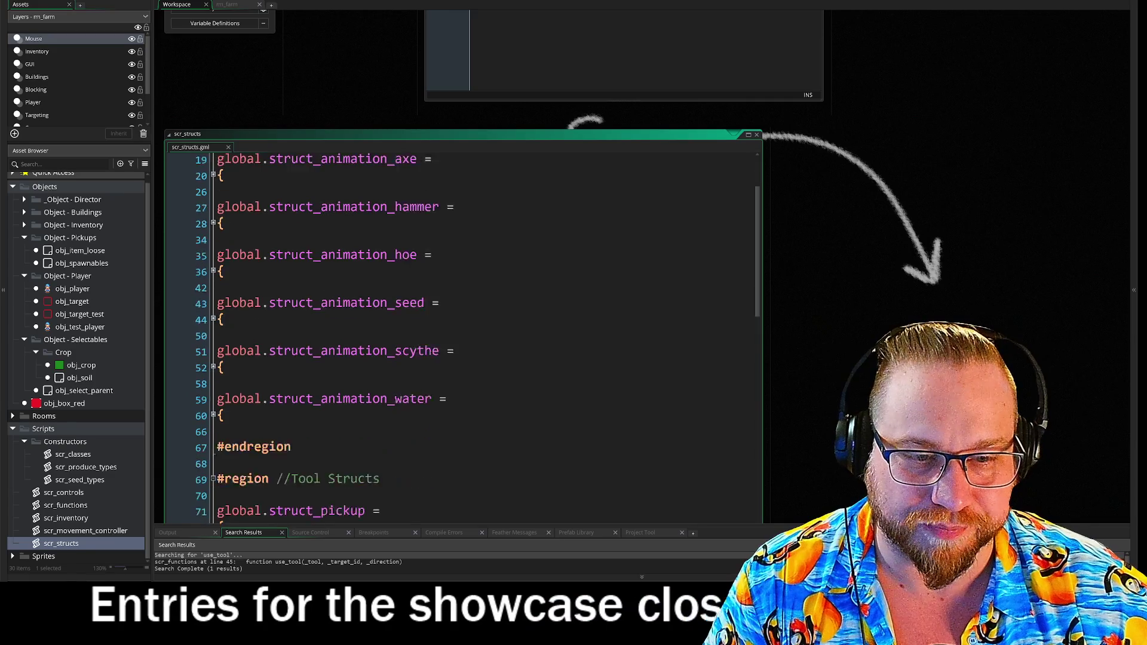
scroll(460, 334, "down", 6)
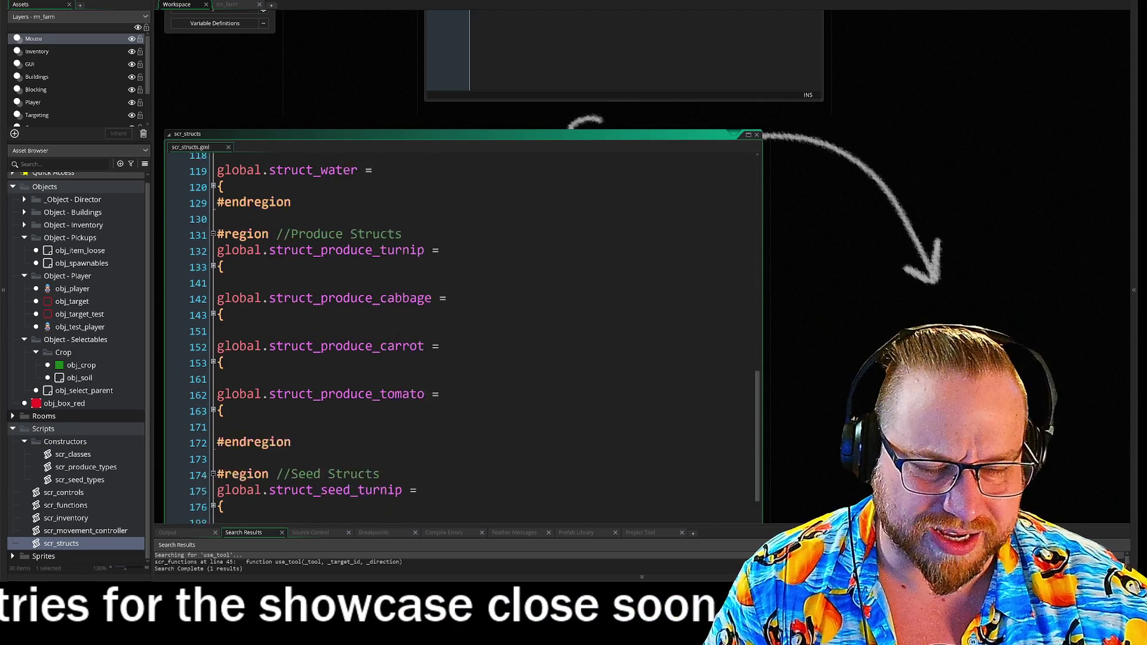
left_click(358, 333)
scroll(538, 287, "down", 4)
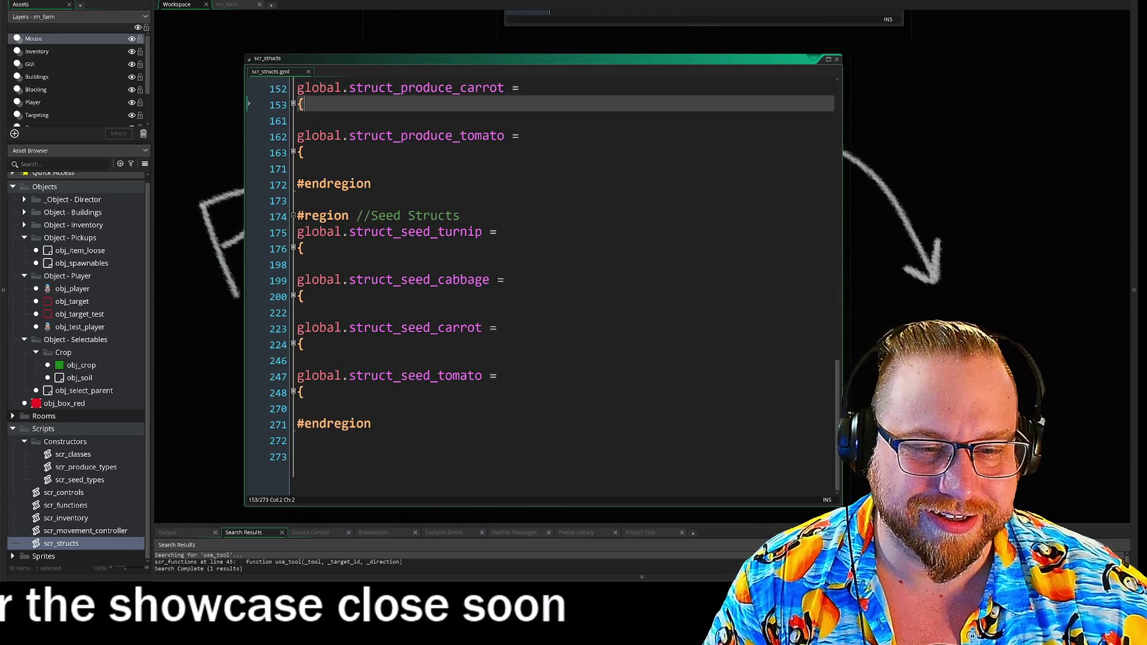
scroll(537, 287, "up", 8)
scroll(538, 287, "up", 10)
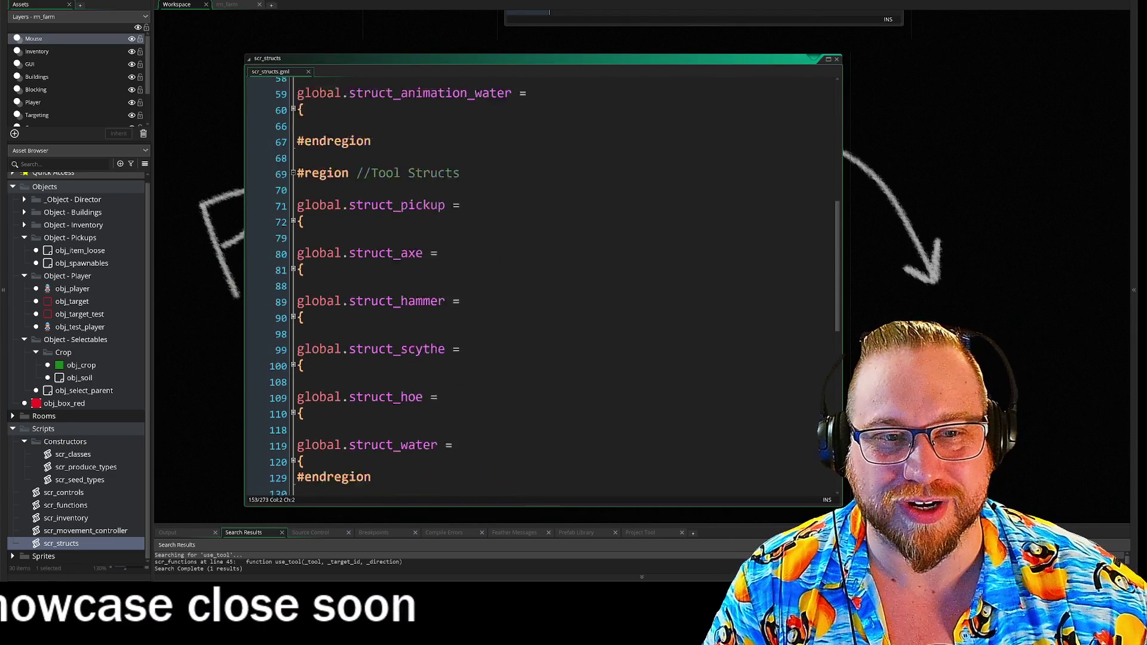
scroll(537, 287, "down", 8)
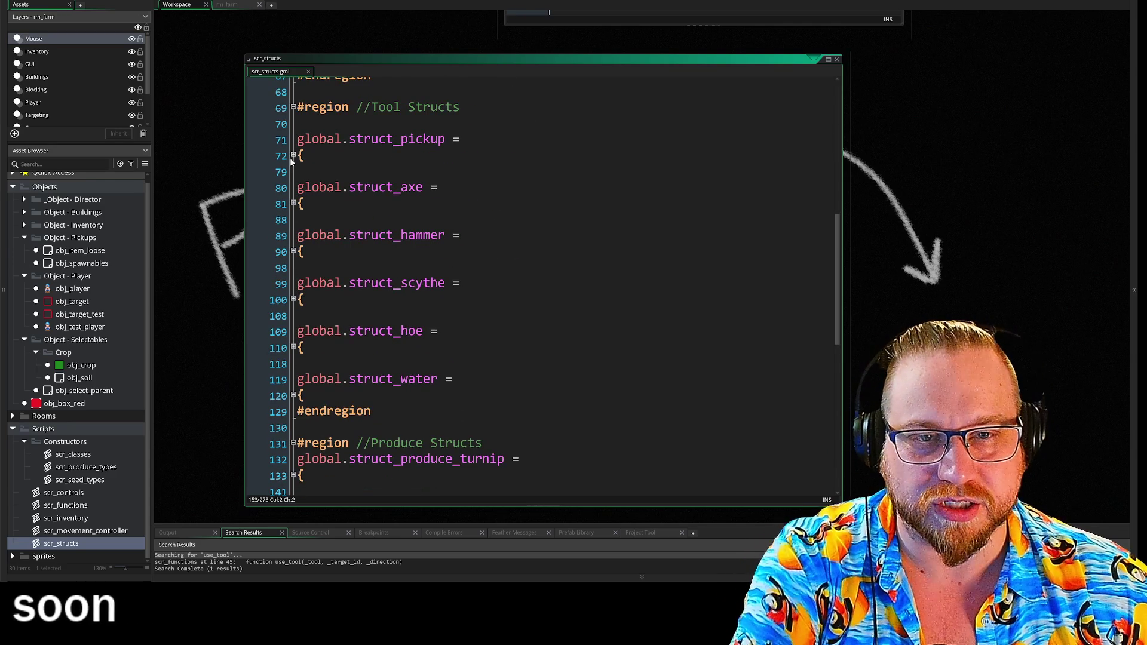
Collapse the Tool, Produce and Seed Structs regions and add a blank line at the end.
left_click(292, 154)
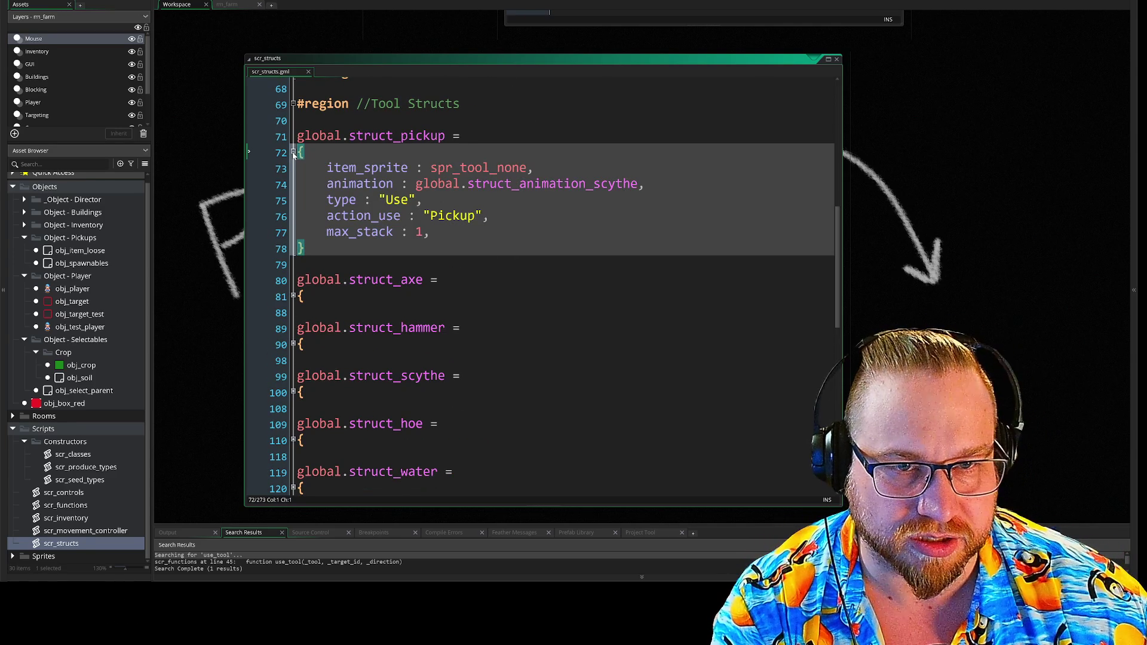
left_click(293, 153)
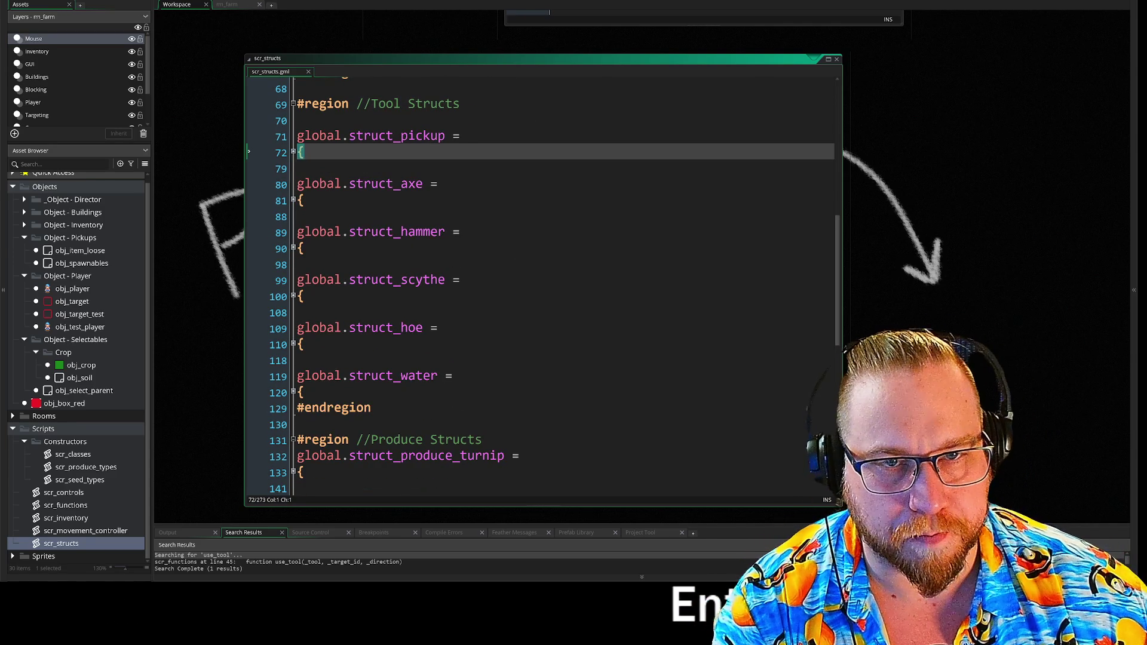
left_click(292, 103)
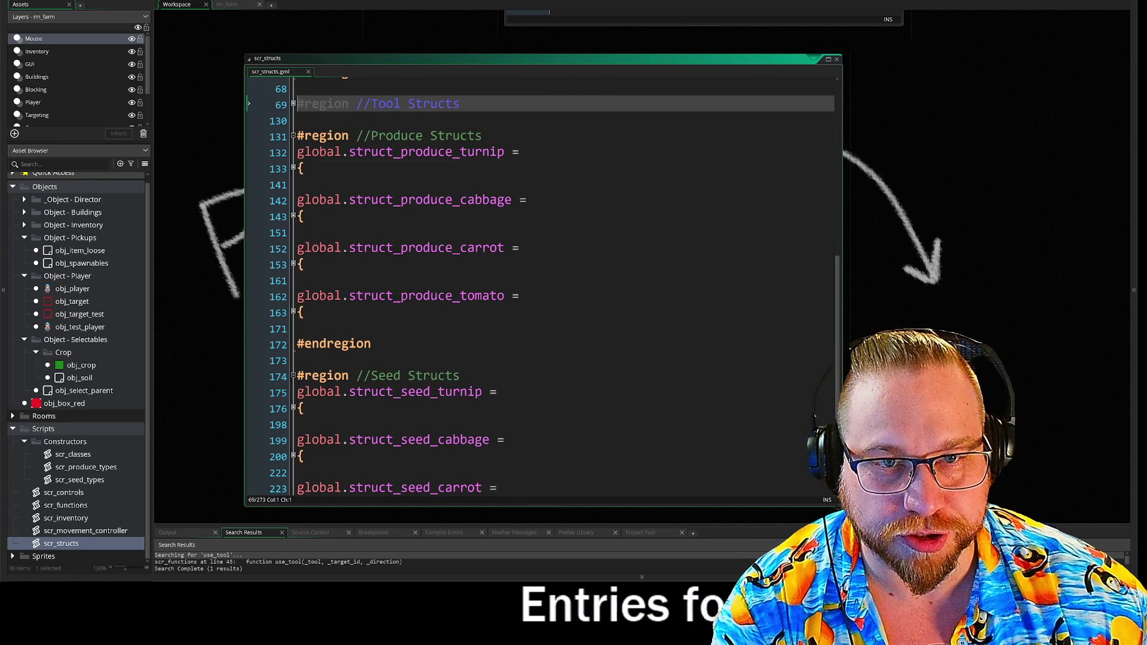
left_click(293, 135)
left_click(293, 214)
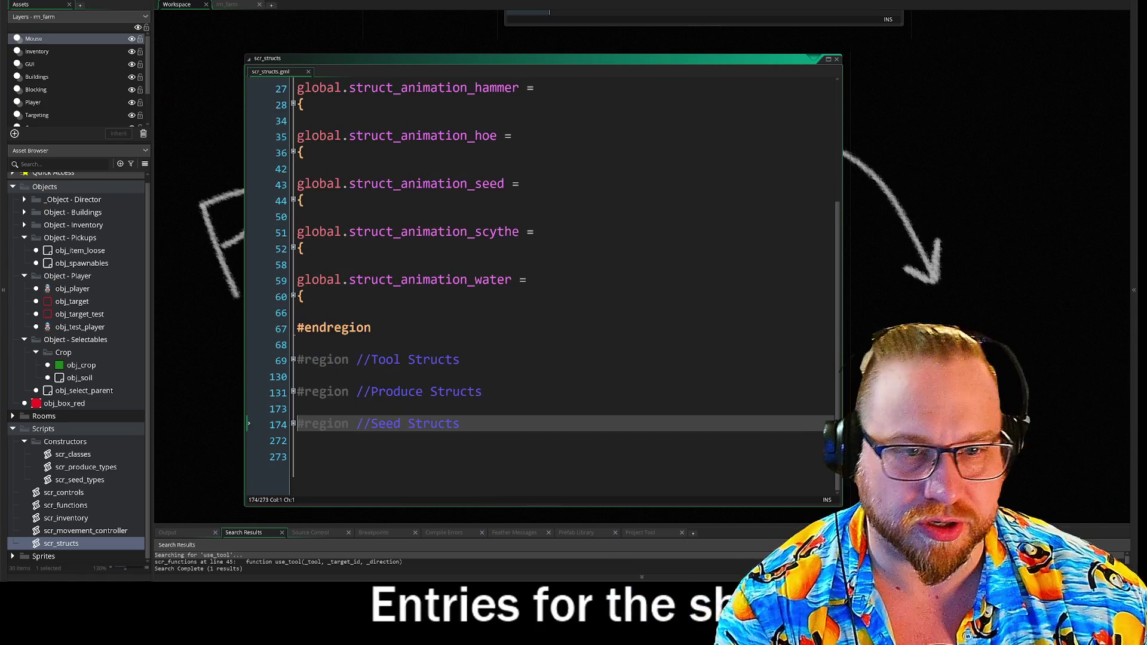
left_click(310, 440)
key("Return")
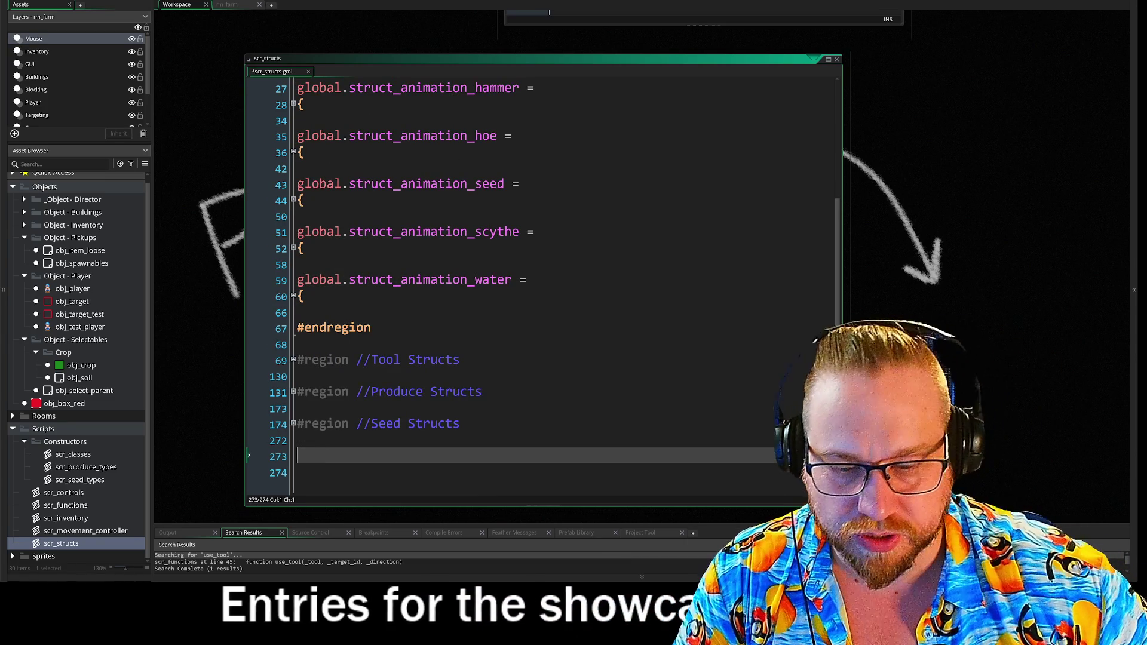
Add a '#region //Spawnable Structs' header with empty lines beneath it, enlarging the code window.
type("#")
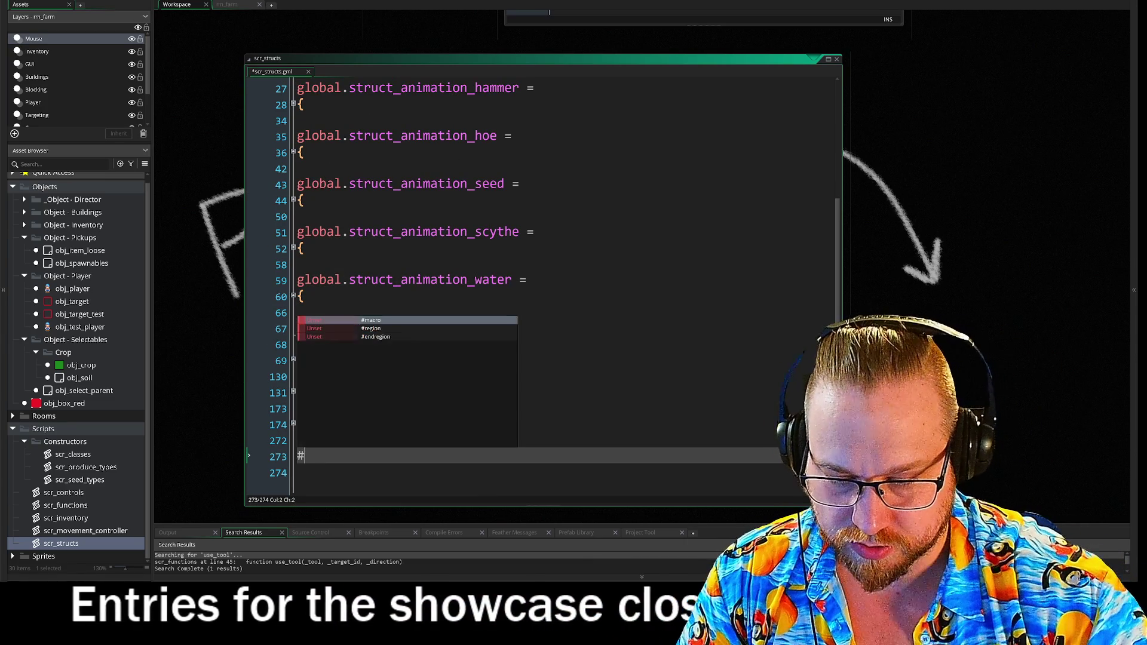
type("region ")
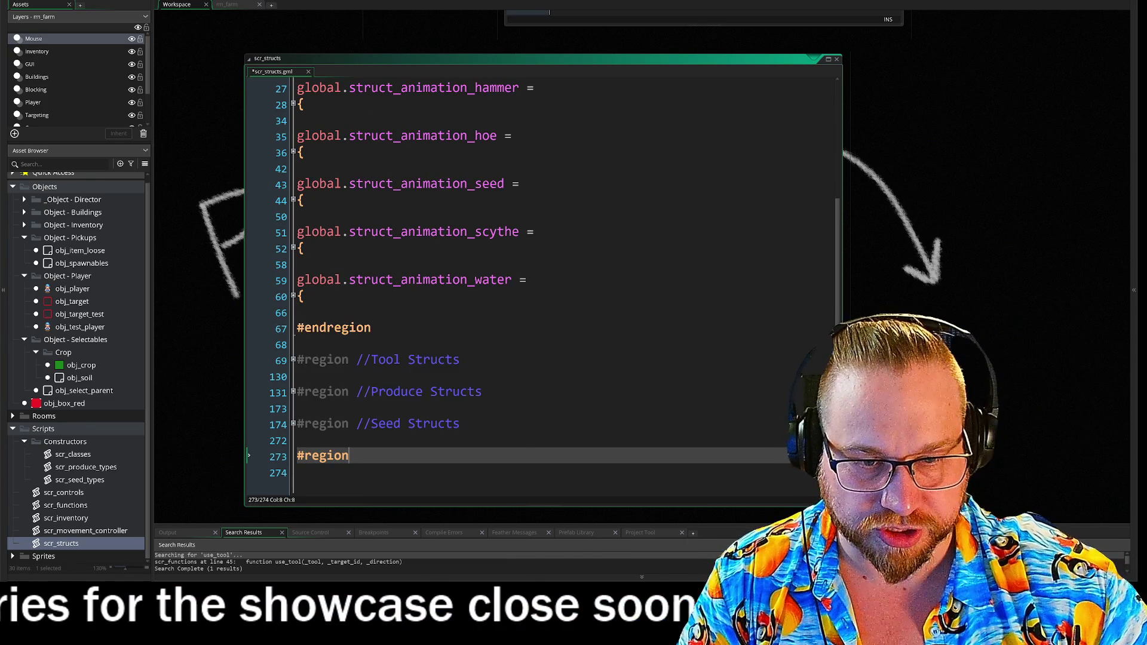
type("//")
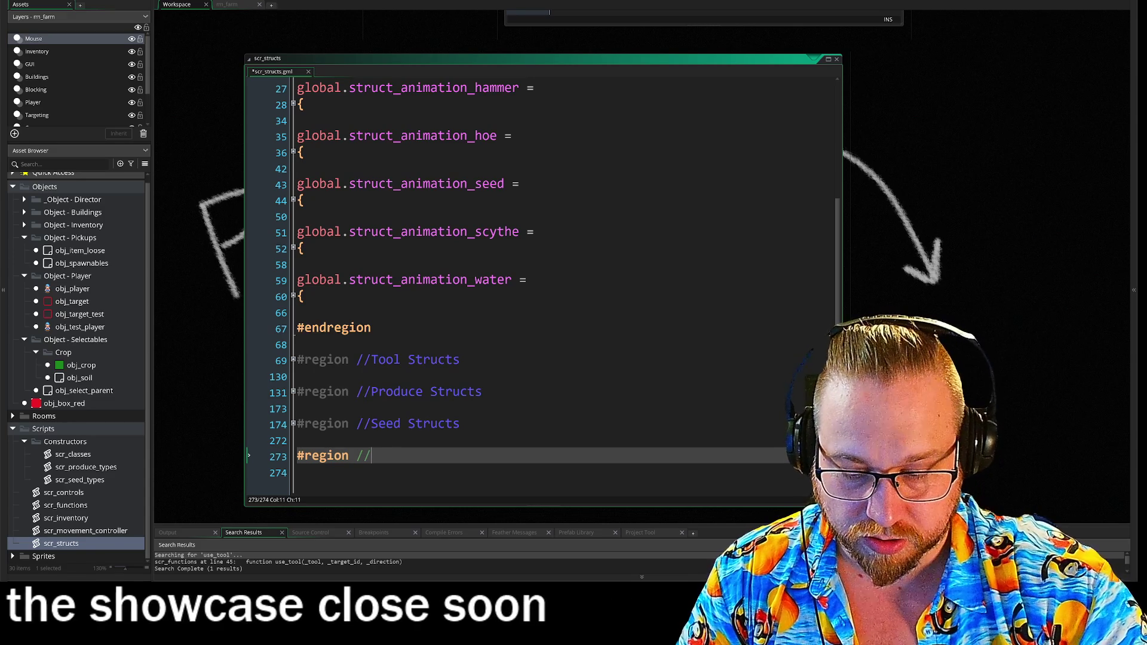
type("Spawnable")
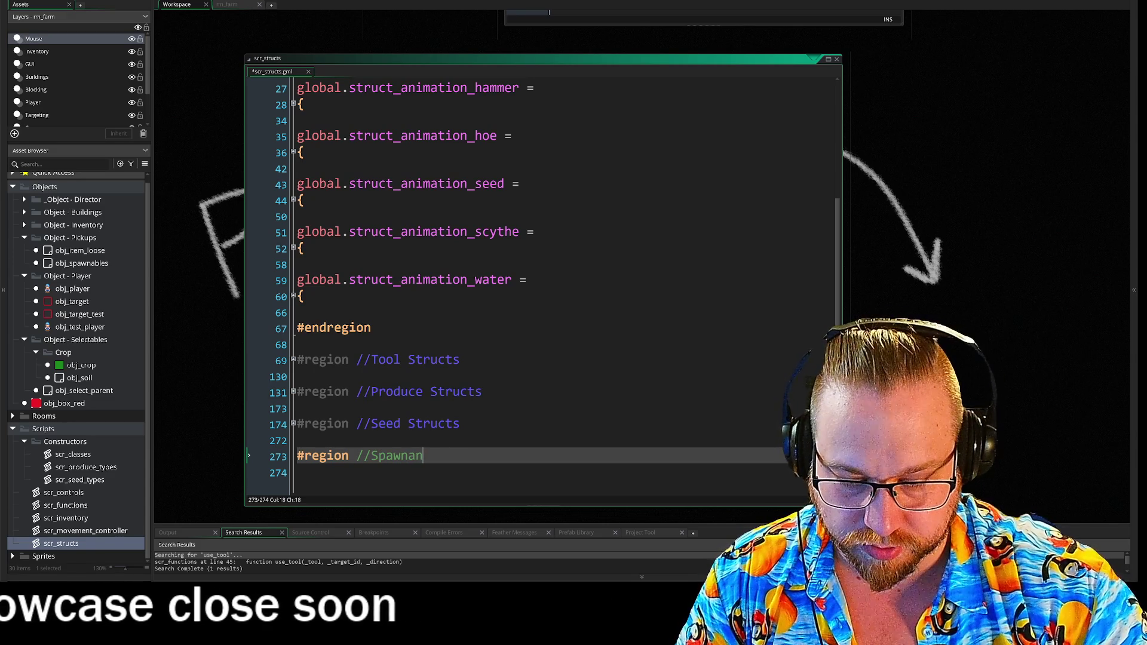
type(" Stru")
key("Return")
key("Return")
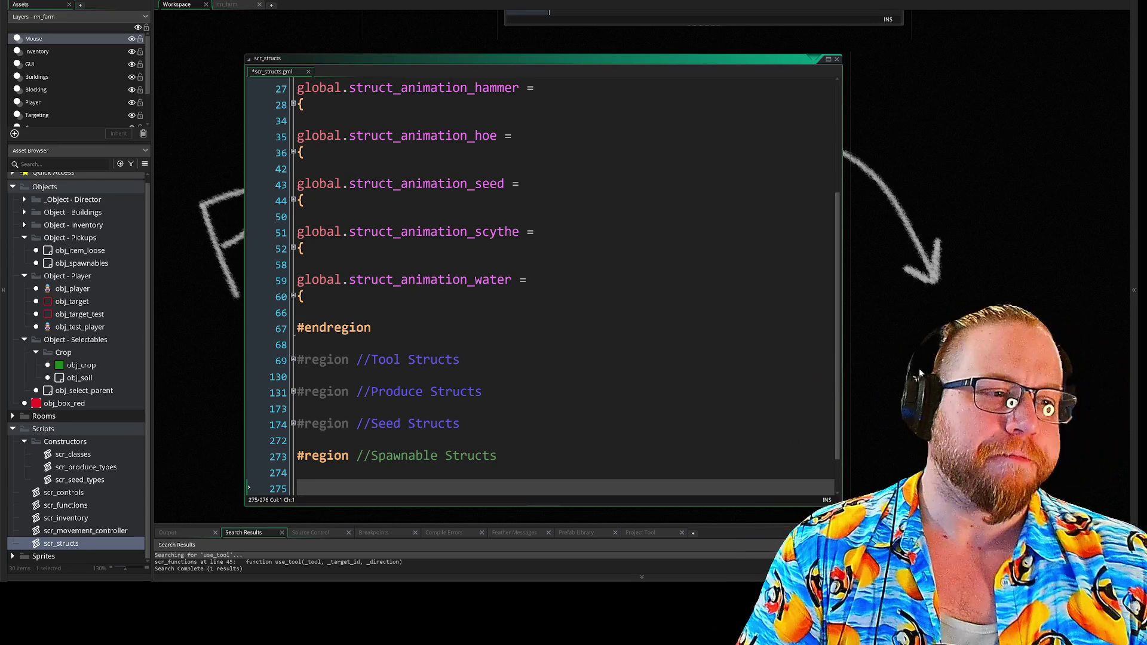
left_click_drag(920, 373, 960, 186)
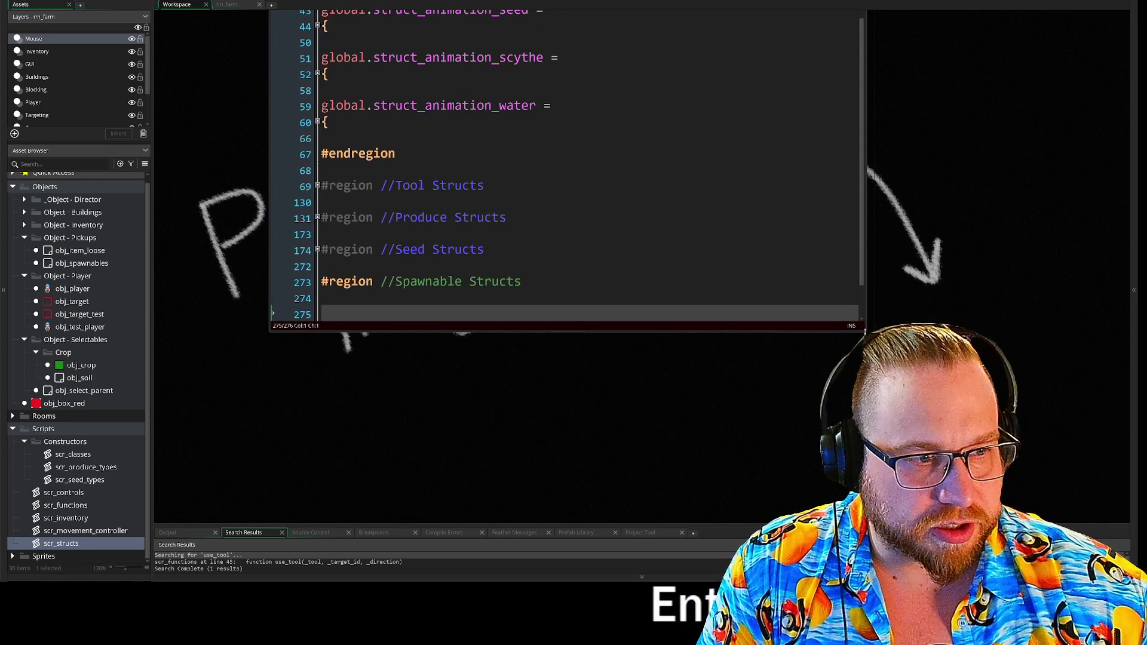
left_click_drag(866, 328, 947, 472)
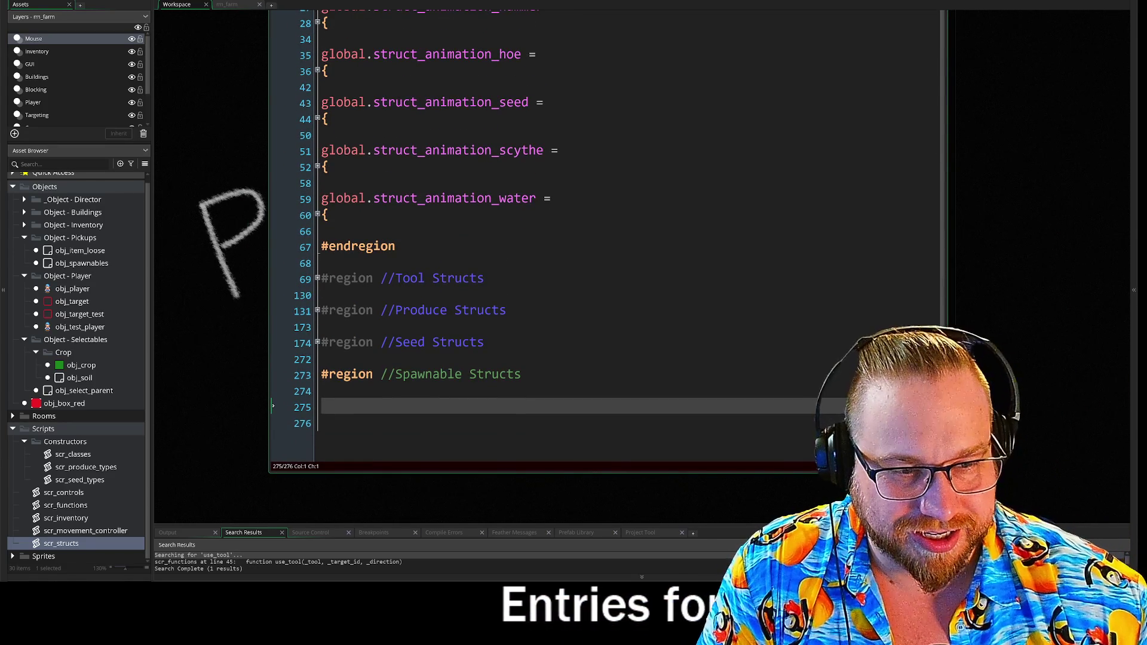
key("Down")
key("Return")
key("Return")
key("Return")
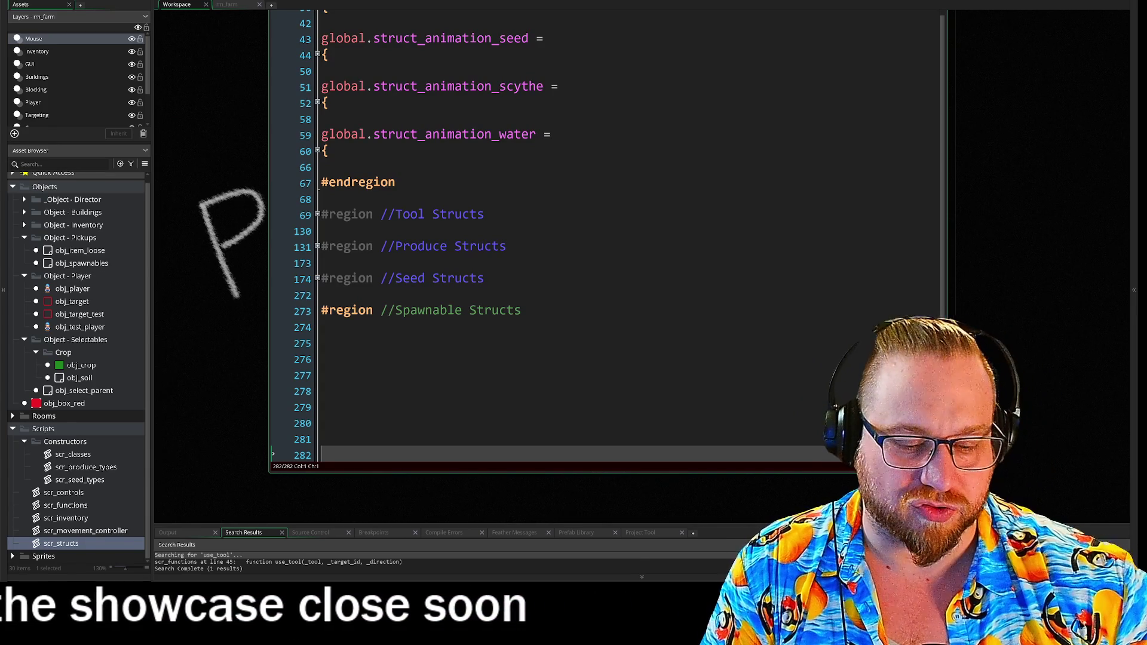
key("Up")
key("Up")
key("Up")
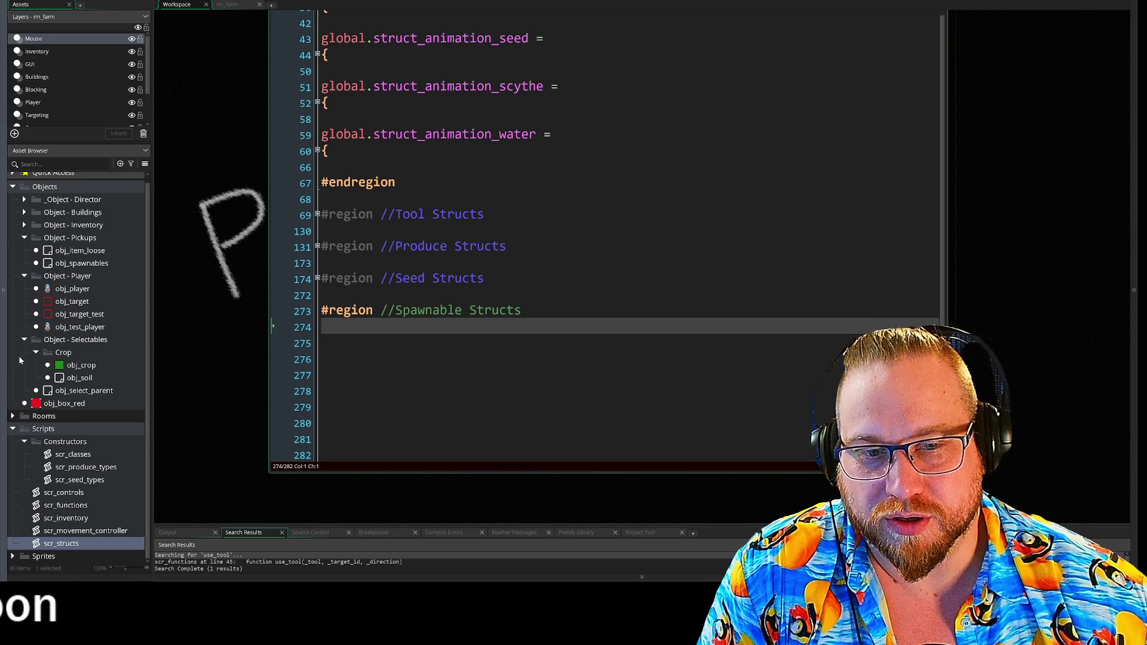
Begin a 'global.' declaration on the line just under the Spawnable Structs header.
left_click(317, 278)
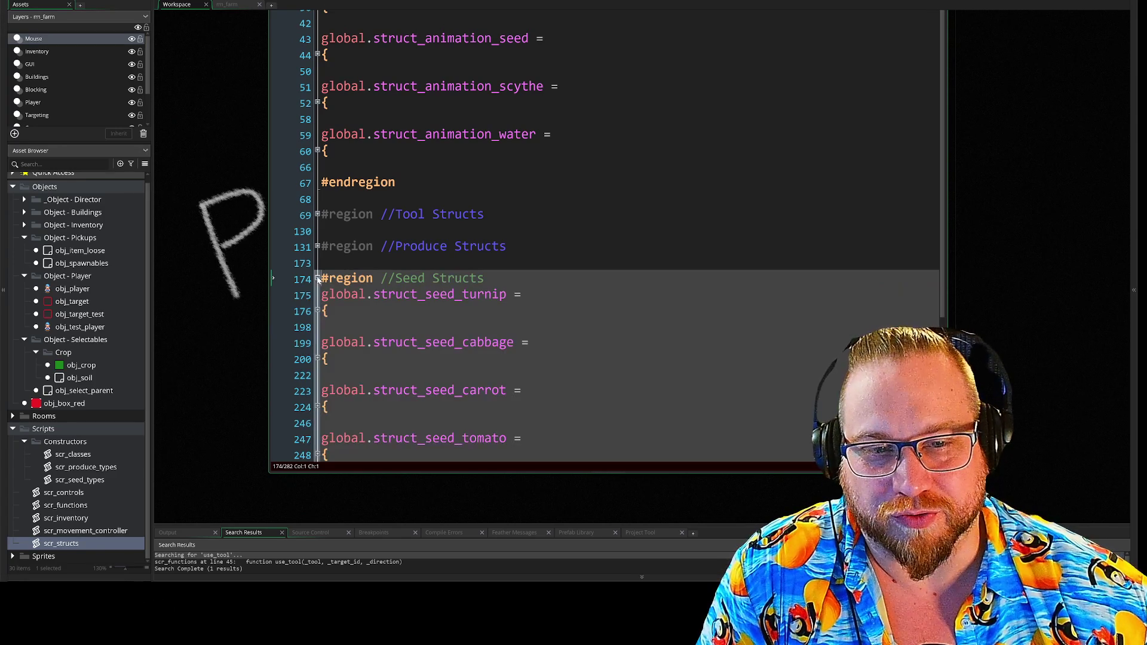
left_click(318, 279)
left_click(326, 342)
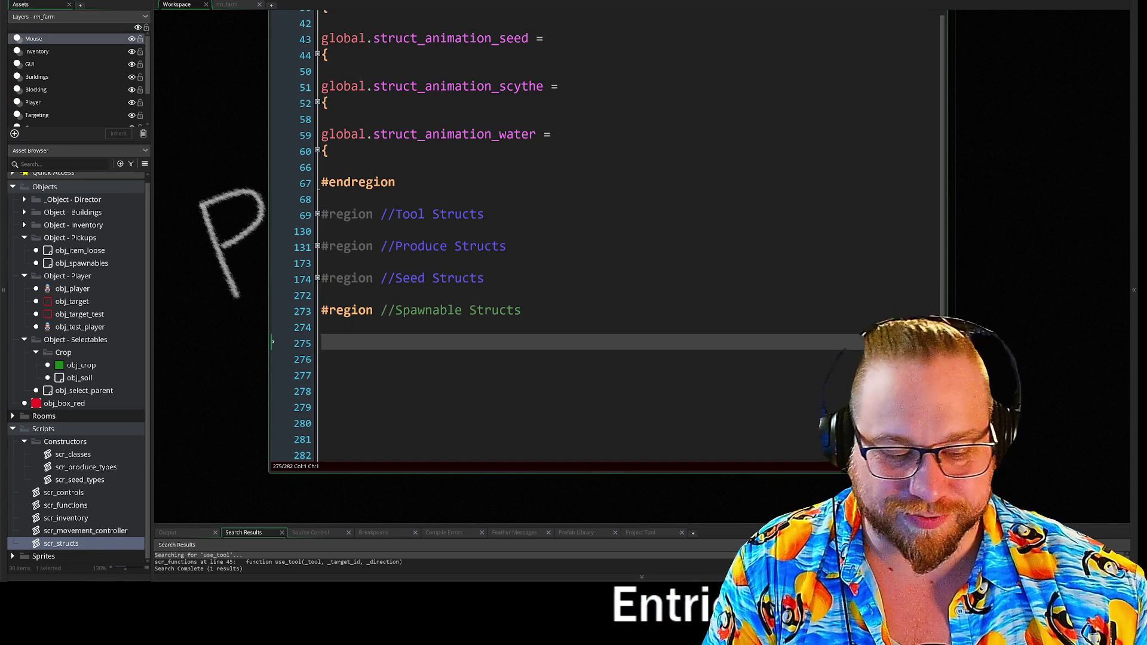
left_click(322, 327)
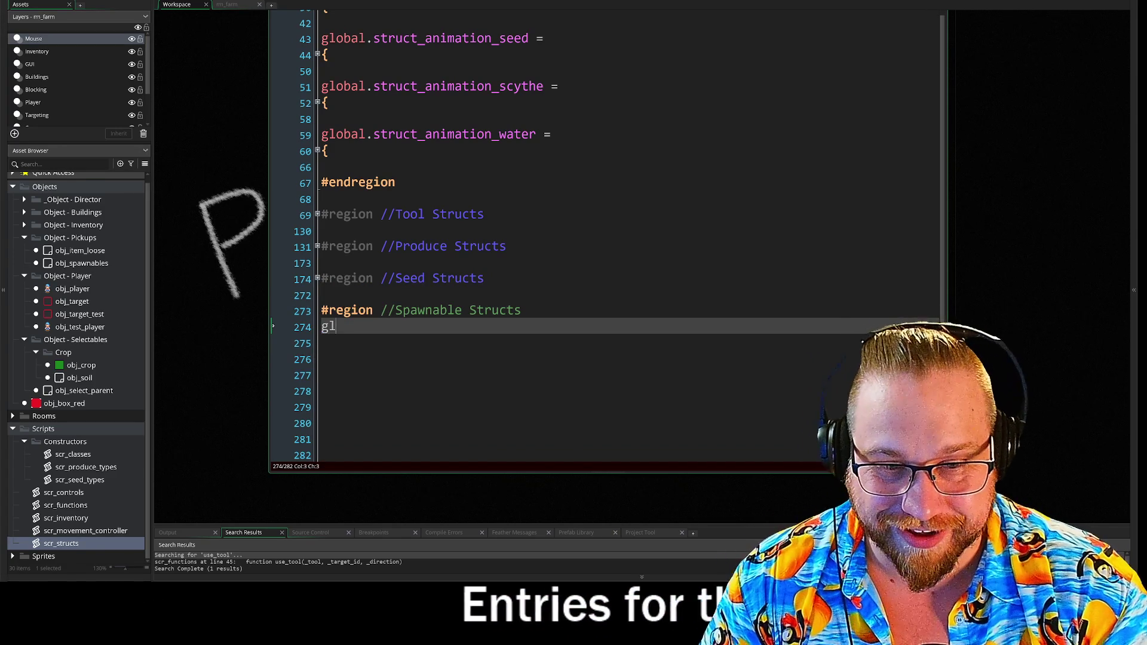
type("obal.")
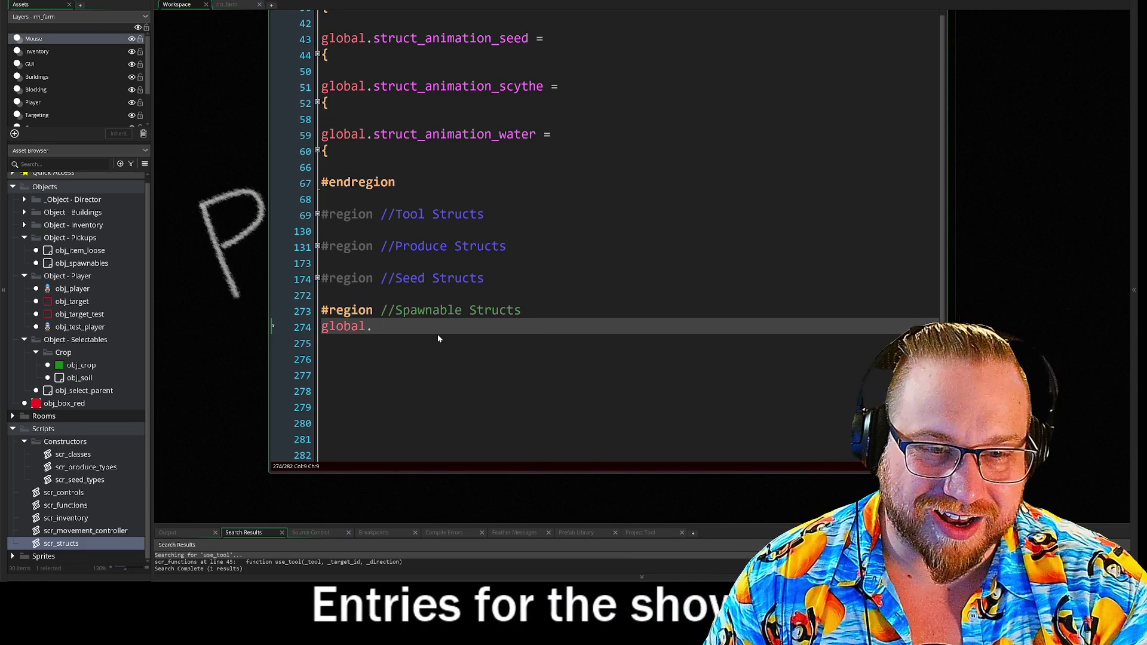
key("BackSpace")
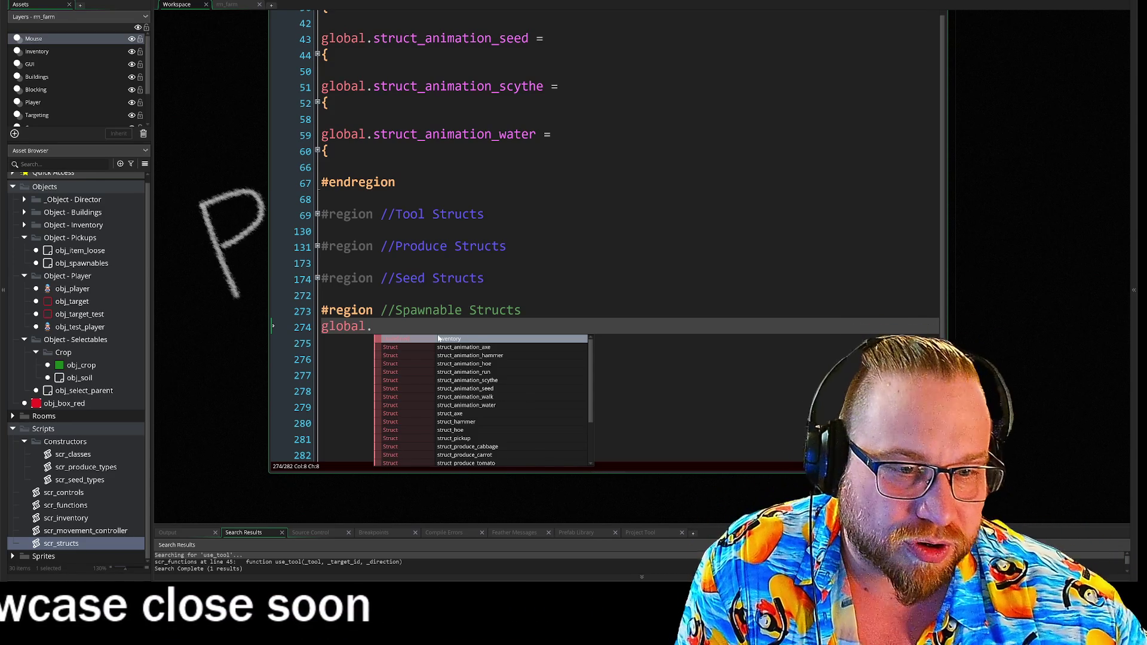
Complete 'global.struct_berries =' and give it an empty { } block, caret on the blank inner line.
key("Escape")
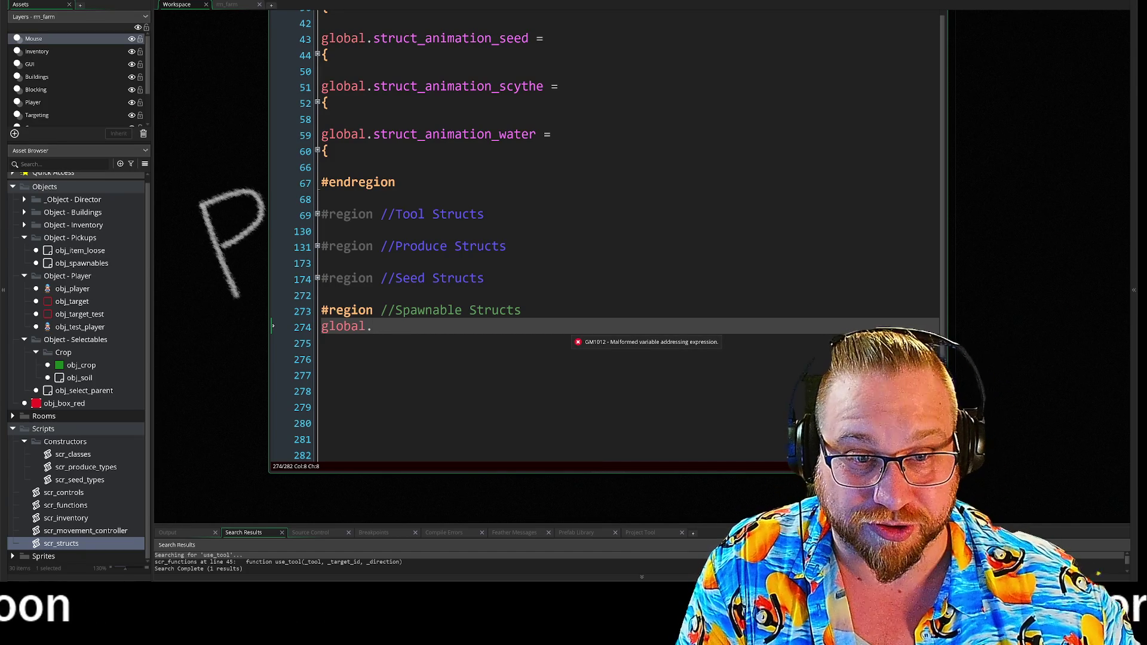
type("struct_")
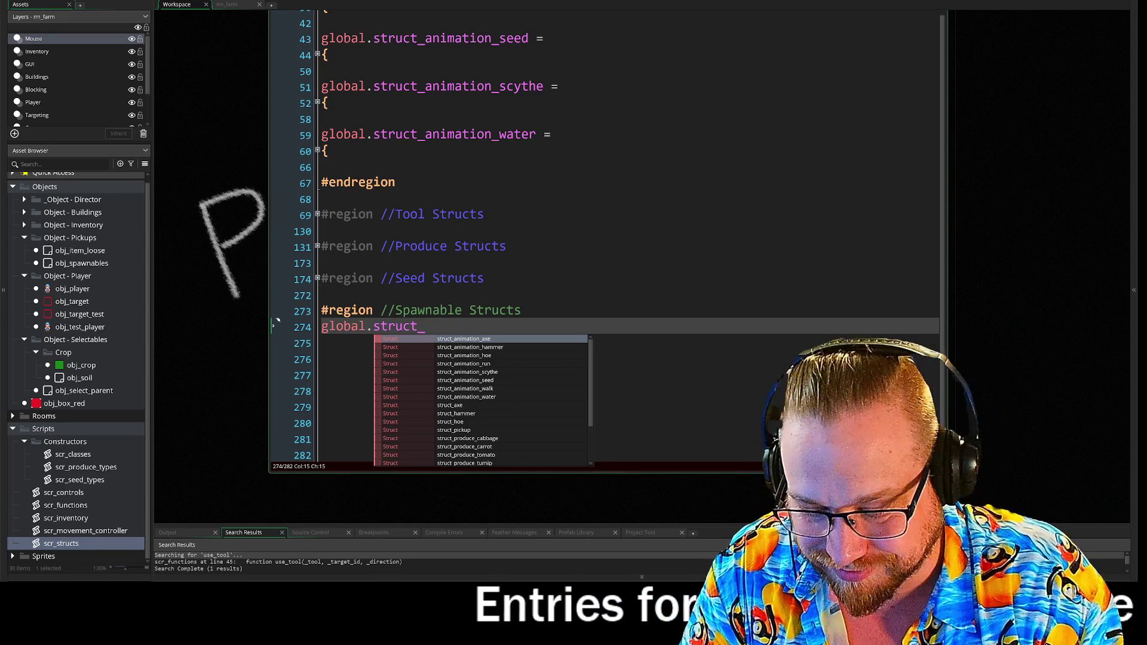
type("berries")
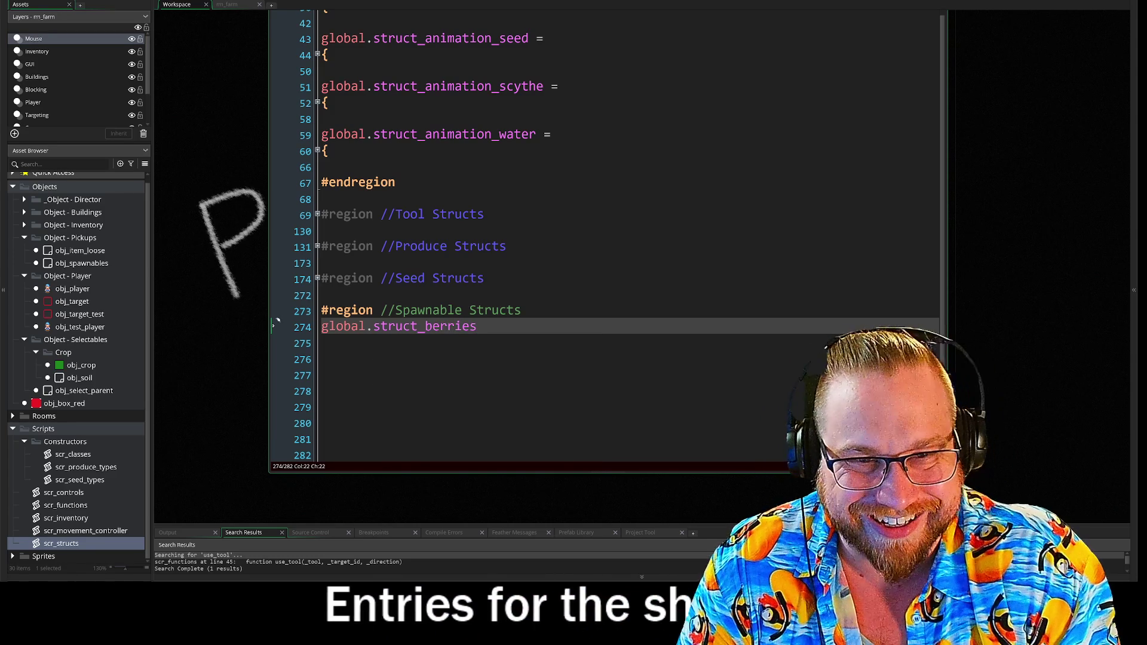
type(" =")
key("Return")
type("{")
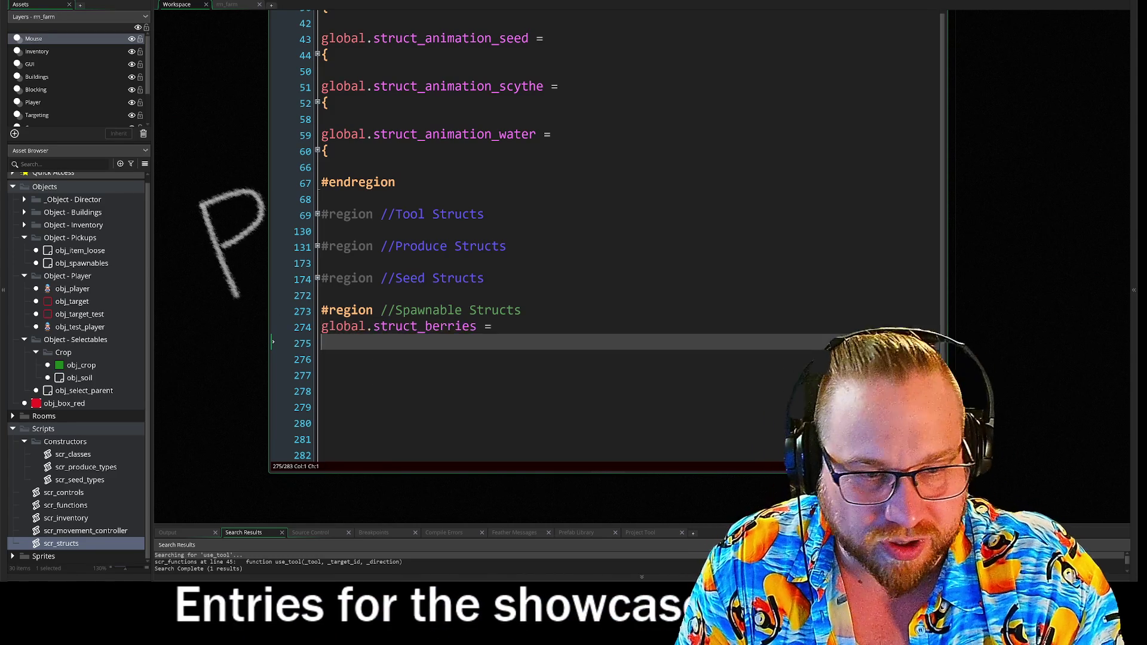
key("Return")
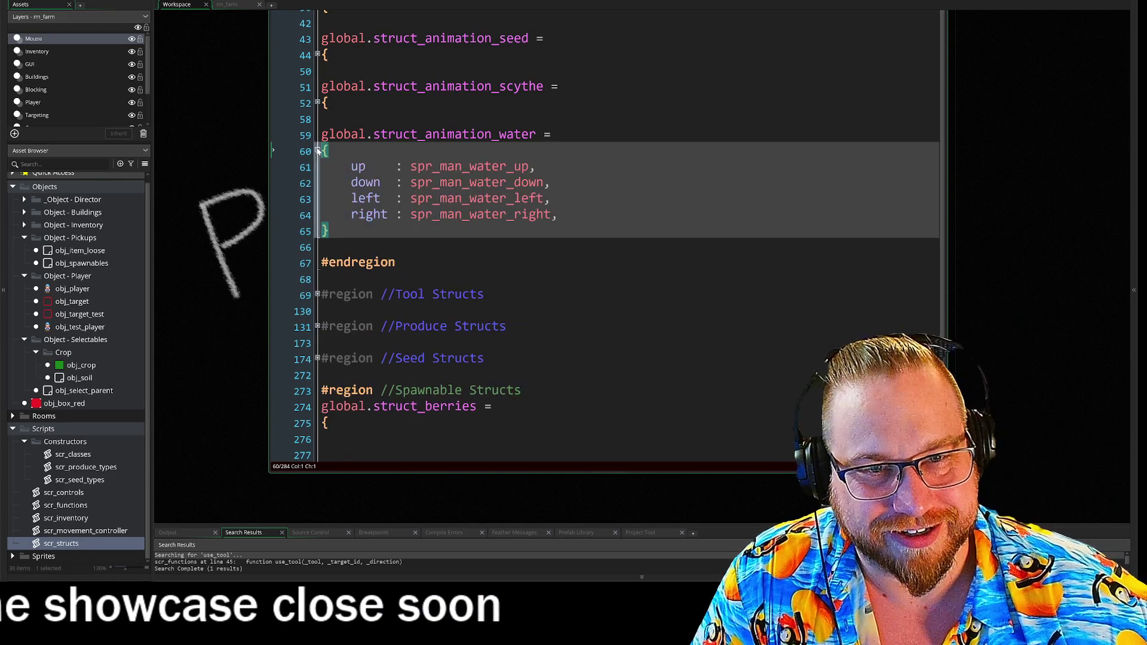
key("Return")
type("}")
key("Up")
key("Up")
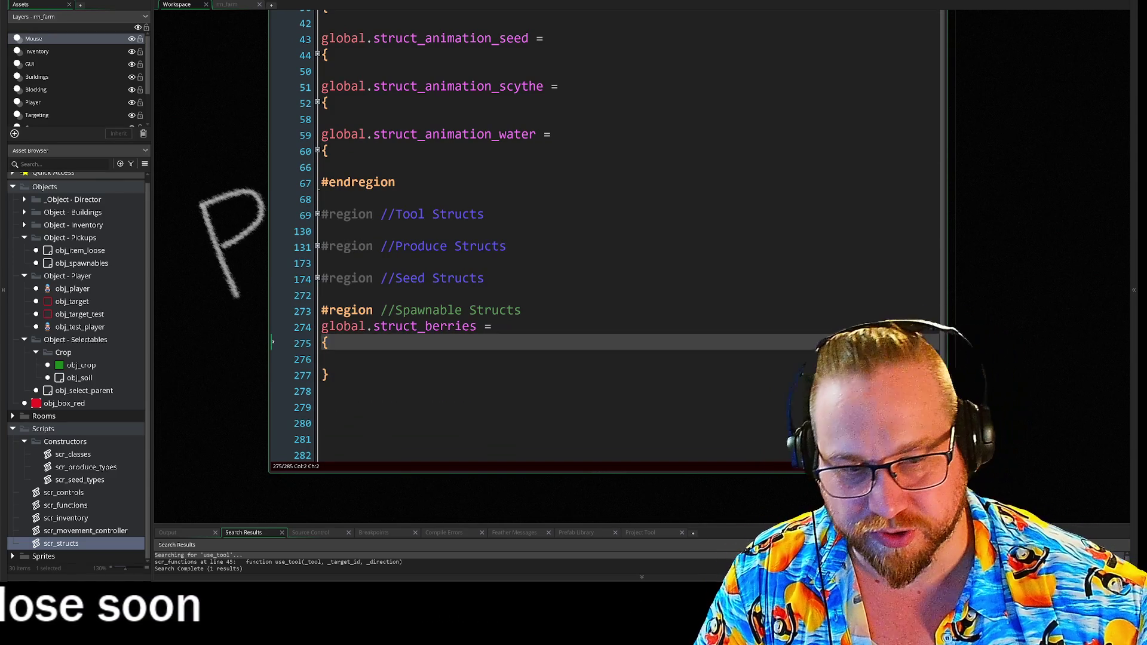
key("Down")
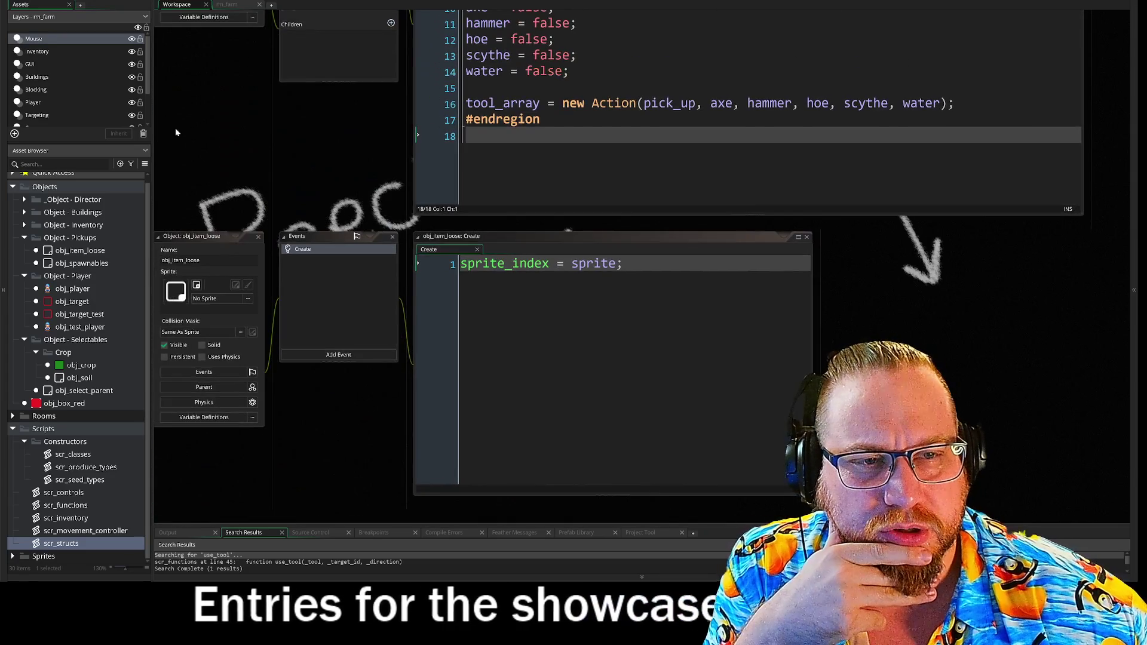
Select the pick_up through scythe variable lines in the object's Create event Tool usage region.
scroll(179, 179, "up", 5)
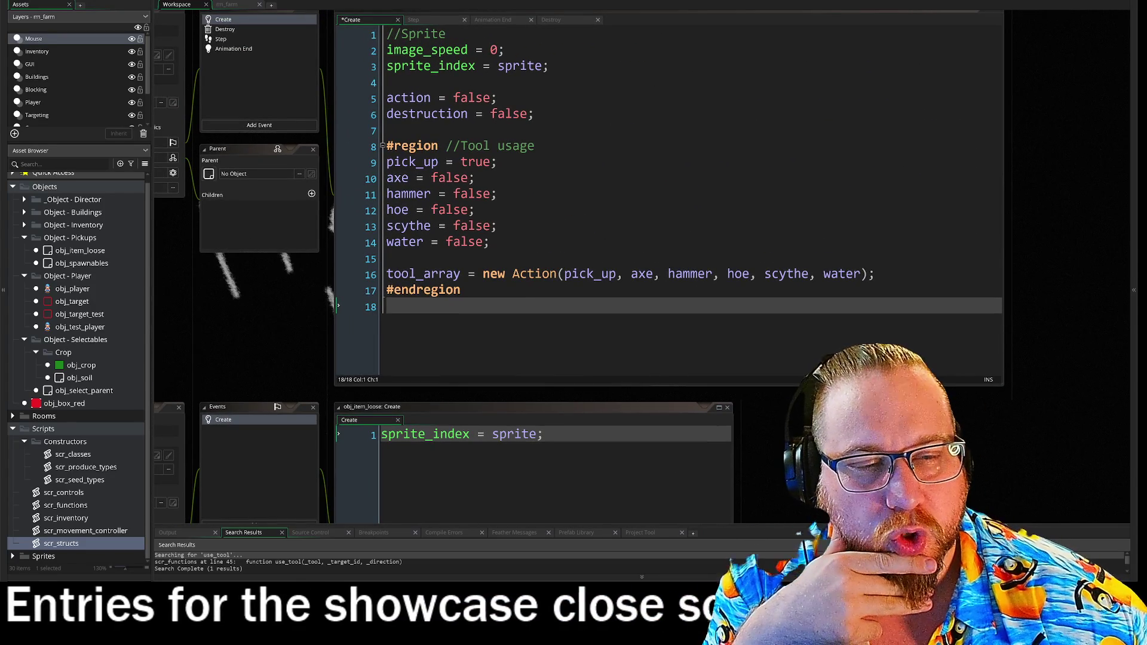
left_click_drag(386, 162, 489, 241)
left_click(490, 242)
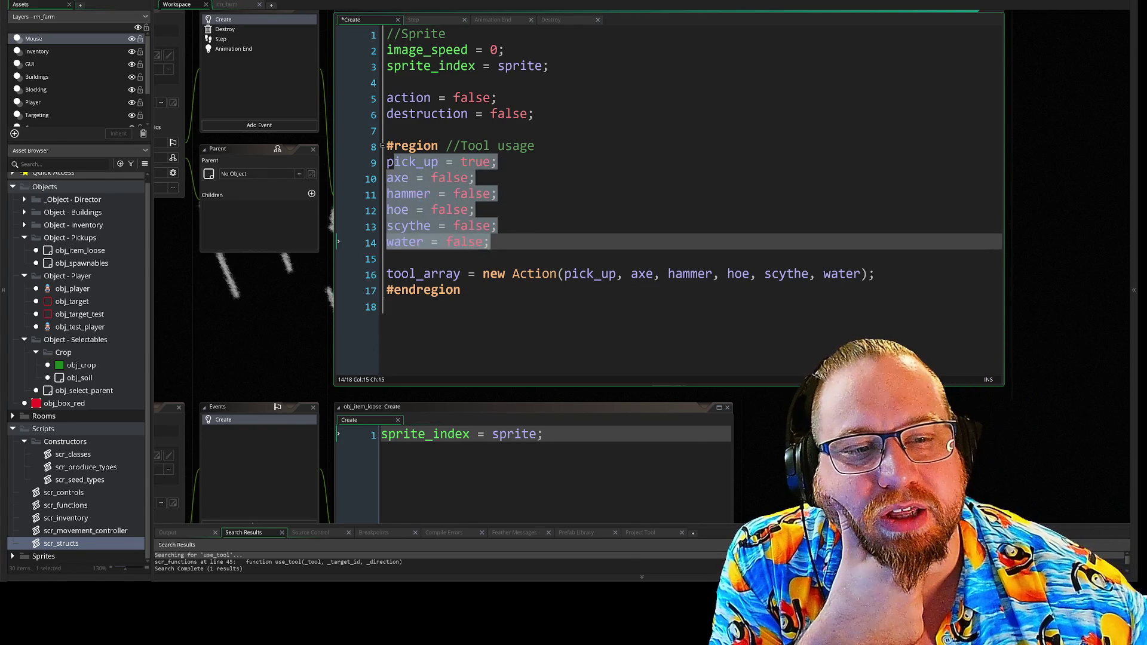
mouse_move(386, 161)
left_mouse_down()
mouse_move(454, 170)
mouse_move(497, 225)
left_mouse_up()
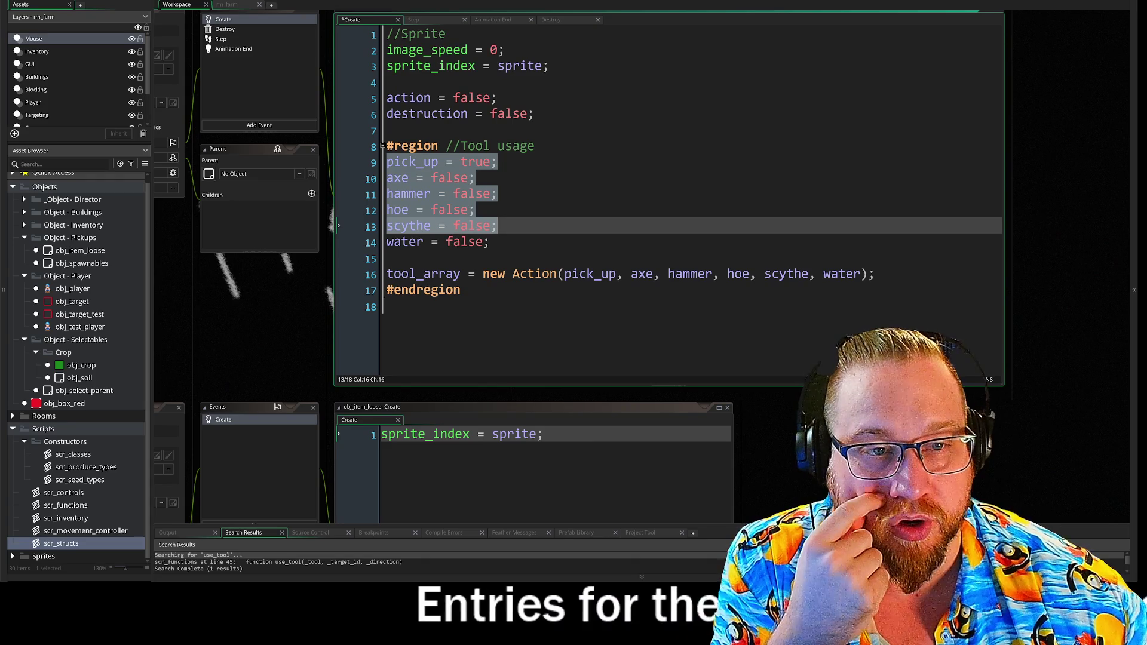